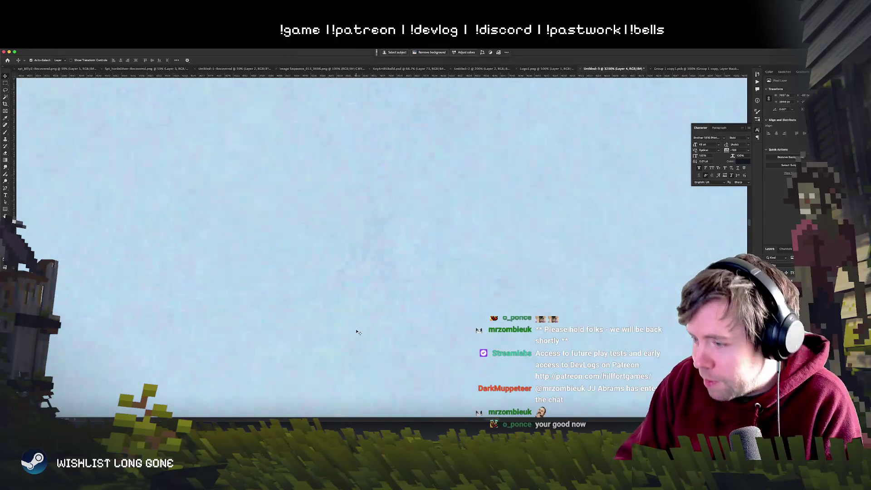
Scroll around the scene to survey the Layer 3 copy before filtering it
{"action": "scroll", "coordinate": [357, 331], "scroll_direction": "down", "scroll_amount": 5}
{"action": "scroll", "coordinate": [357, 332], "scroll_direction": "down", "scroll_amount": 3}
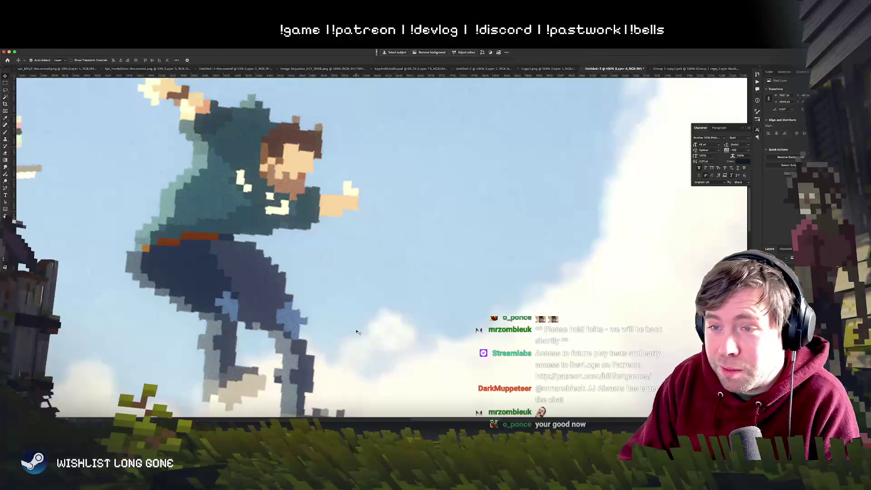
{"action": "scroll", "coordinate": [357, 332], "scroll_direction": "down", "scroll_amount": 4}
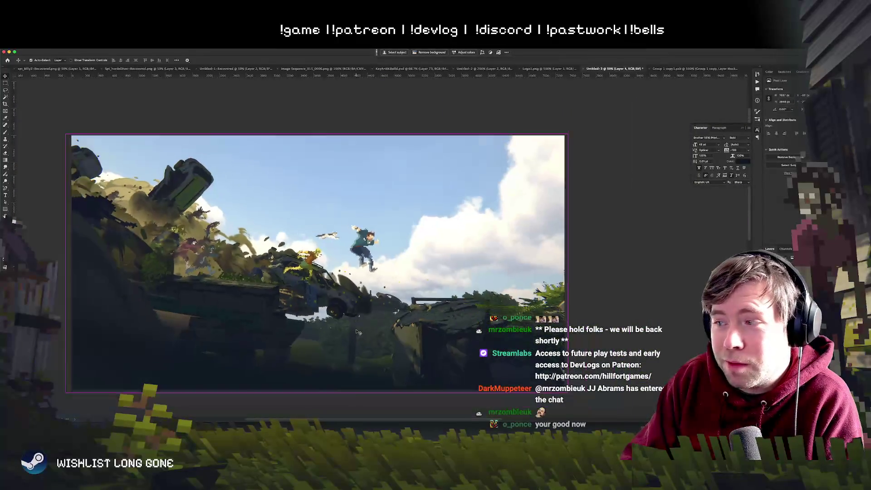
{"action": "scroll", "coordinate": [357, 332], "scroll_direction": "down", "scroll_amount": 1}
{"action": "scroll", "coordinate": [357, 331], "scroll_direction": "up", "scroll_amount": 2}
{"action": "scroll", "coordinate": [342, 331], "scroll_direction": "up", "scroll_amount": 1}
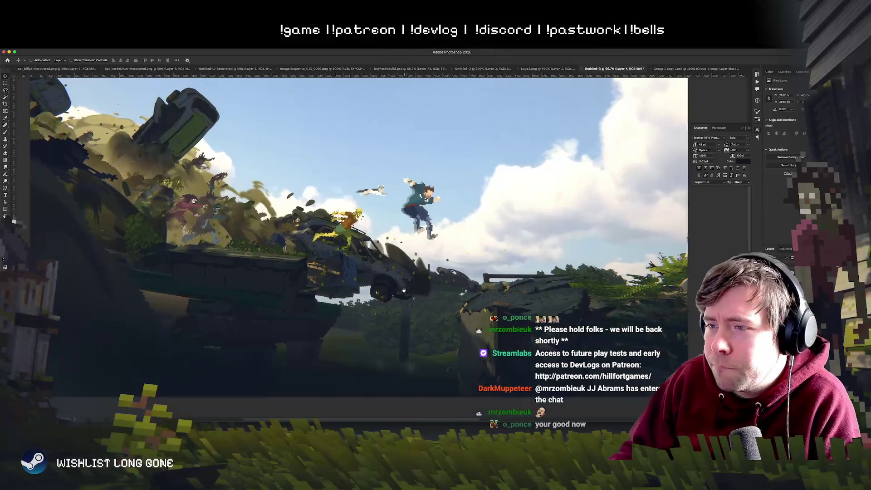
{"action": "scroll", "coordinate": [383, 296], "scroll_direction": "up", "scroll_amount": 1}
{"action": "scroll", "coordinate": [382, 296], "scroll_direction": "left", "scroll_amount": 2}
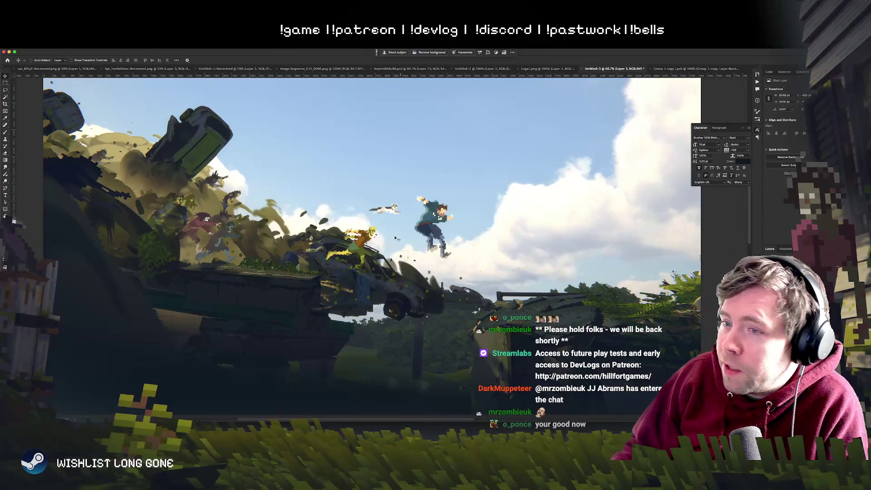
{"action": "scroll", "coordinate": [396, 237], "scroll_direction": "up", "scroll_amount": 5}
{"action": "scroll", "coordinate": [396, 238], "scroll_direction": "up", "scroll_amount": 10}
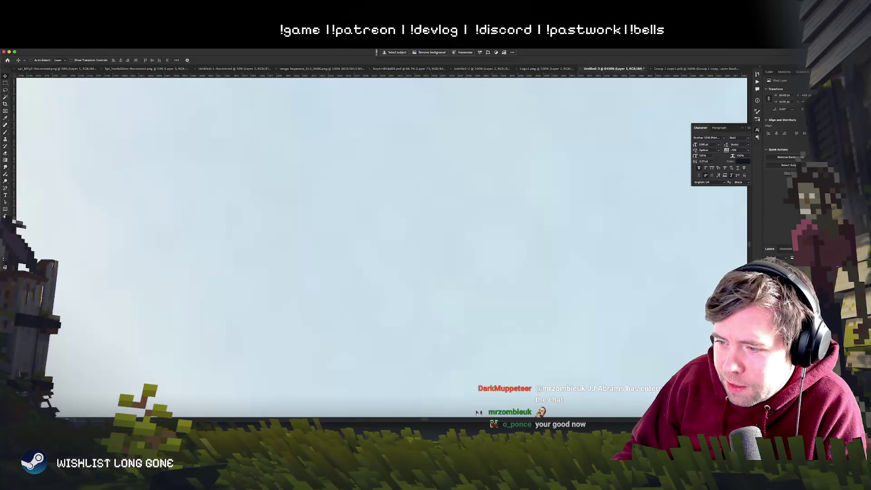
{"action": "scroll", "coordinate": [396, 238], "scroll_direction": "down", "scroll_amount": 12}
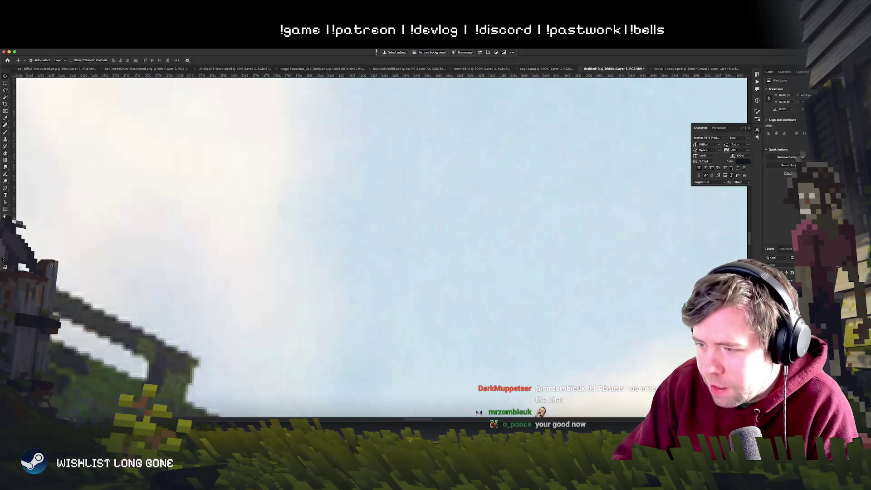
{"action": "scroll", "coordinate": [441, 205], "scroll_direction": "down", "scroll_amount": 3}
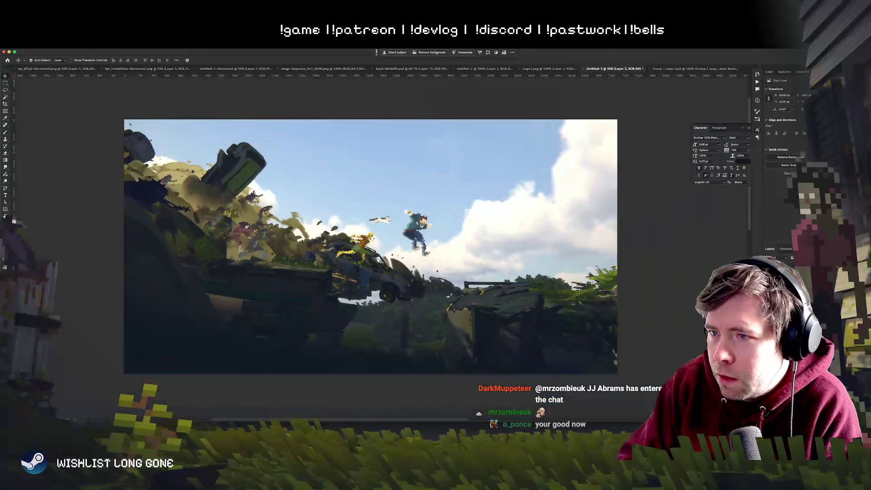
{"action": "scroll", "coordinate": [441, 206], "scroll_direction": "up", "scroll_amount": 2}
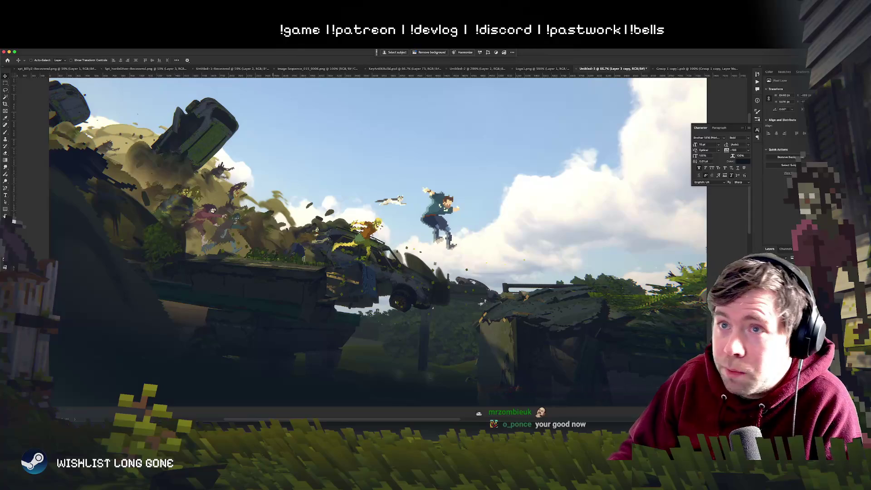
Apply a Motion Blur of about -20° angle and 37 distance, then add a layer mask
{"action": "left_click", "coordinate": [150, 49]}
{"action": "mouse_move", "coordinate": [136, 48]}
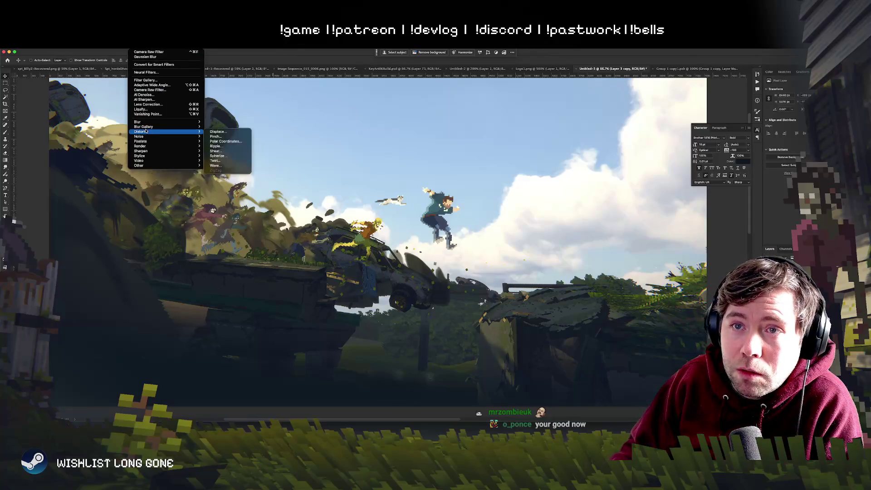
{"action": "mouse_move", "coordinate": [148, 124]}
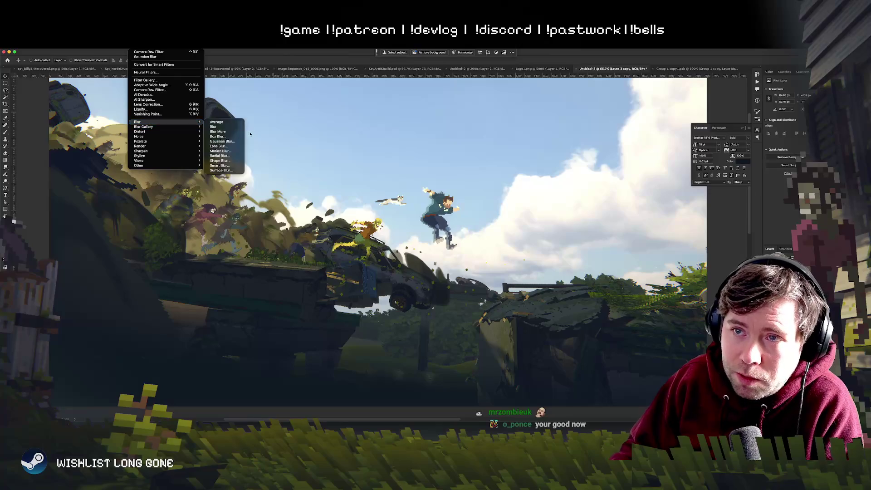
{"action": "left_click", "coordinate": [220, 151]}
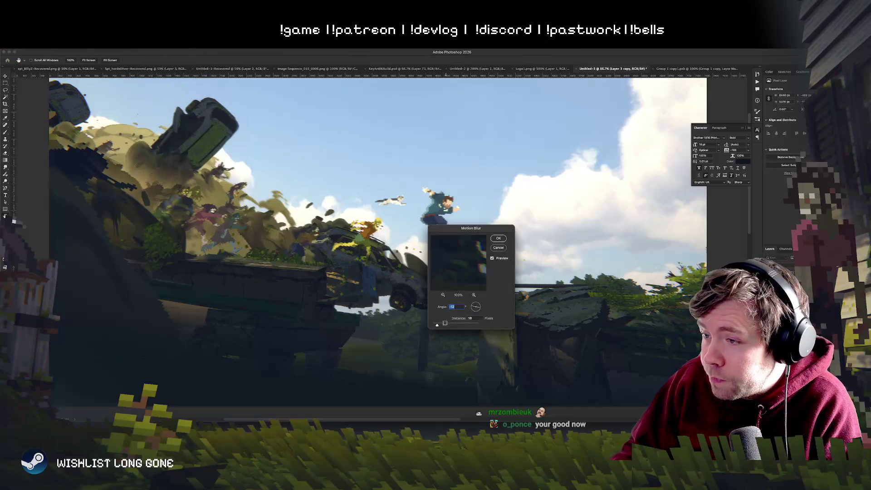
{"action": "mouse_move", "coordinate": [438, 324]}
{"action": "left_mouse_down"}
{"action": "mouse_move", "coordinate": [451, 325]}
{"action": "mouse_move", "coordinate": [443, 326]}
{"action": "left_mouse_up"}
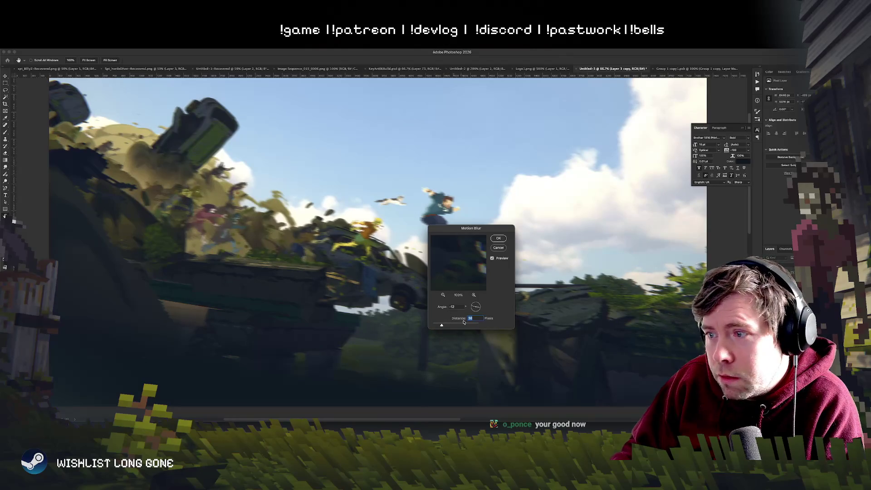
{"action": "key", "text": "shift+Tab"}
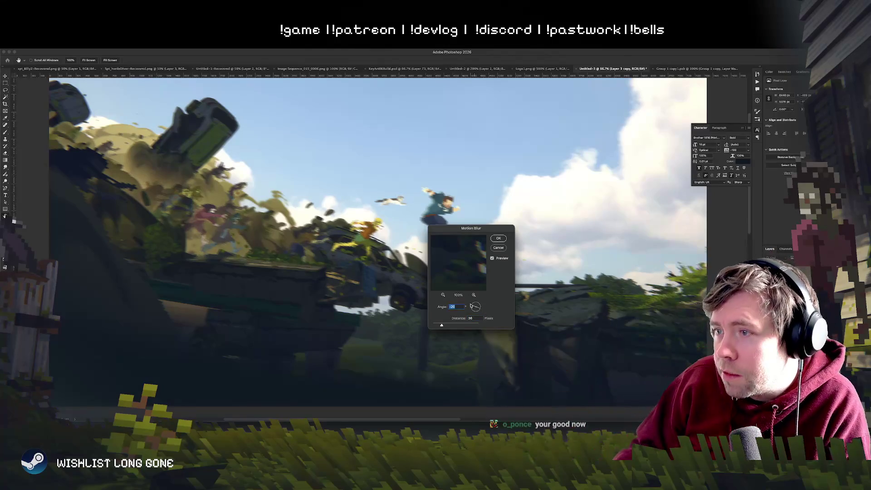
{"action": "left_click_drag", "start_coordinate": [444, 326], "coordinate": [443, 325]}
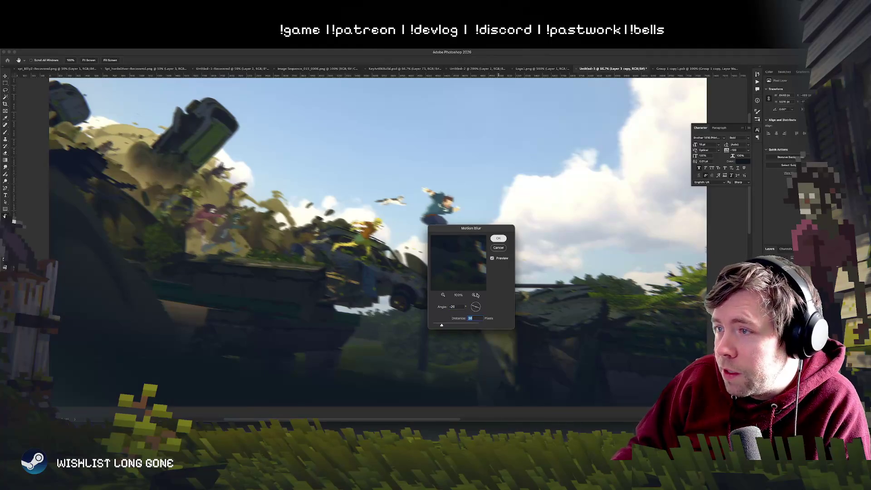
{"action": "key", "text": "Return"}
{"action": "left_click_drag", "start_coordinate": [504, 273], "coordinate": [492, 269]}
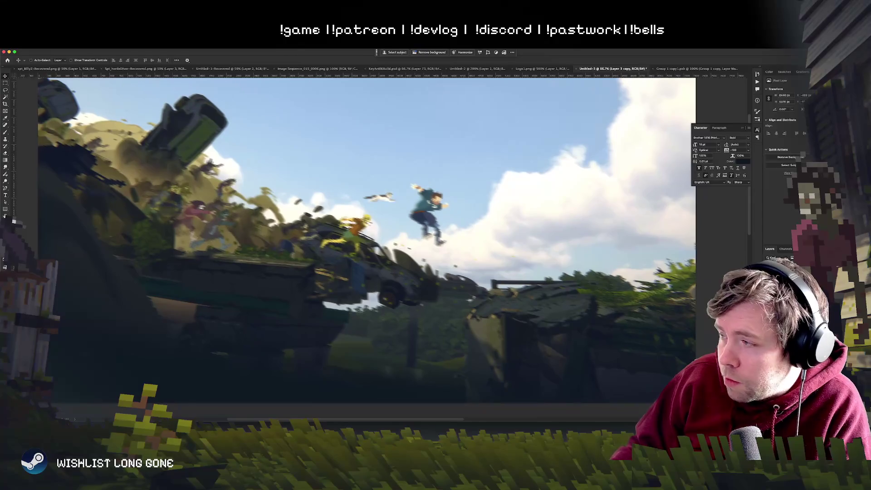
{"action": "key", "text": "ctrl+m"}
Drag a black-to-white gradient on the mask to fade the blur off the pixel-art characters
{"action": "key", "text": "g"}
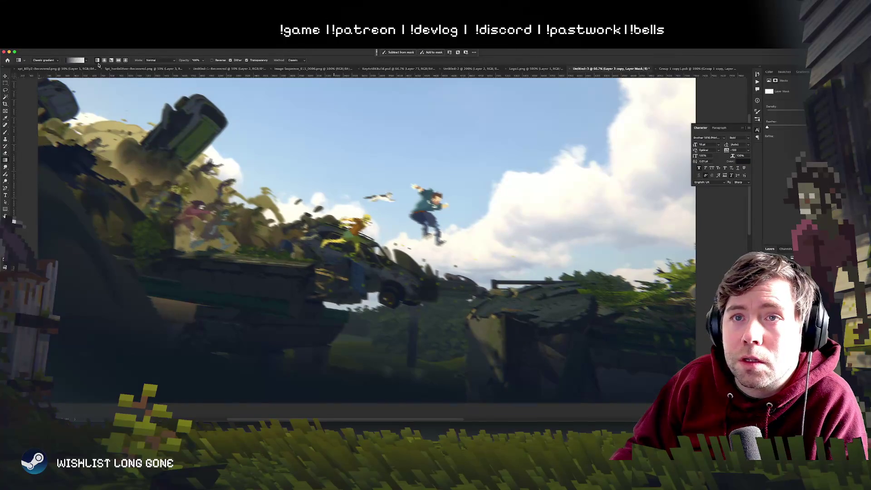
{"action": "left_click_drag", "start_coordinate": [368, 231], "coordinate": [82, 319]}
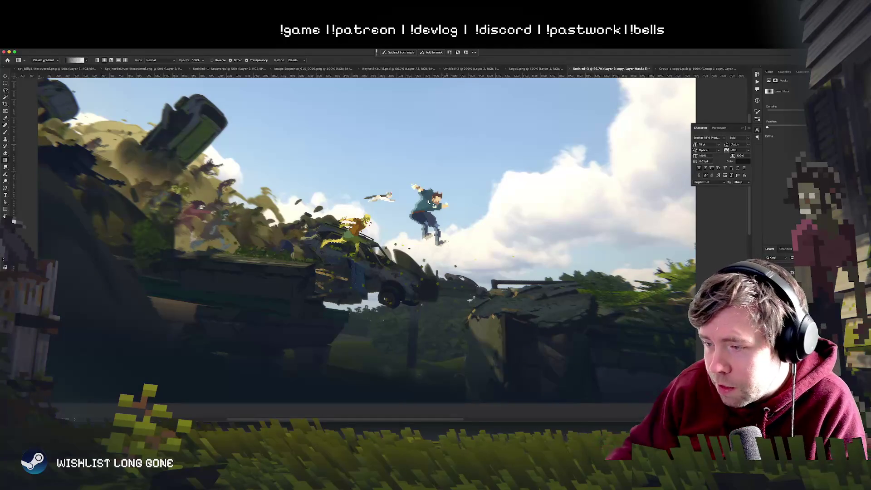
{"action": "left_click_drag", "start_coordinate": [389, 229], "coordinate": [429, 253]}
{"action": "scroll", "coordinate": [429, 253], "scroll_direction": "down", "scroll_amount": 3}
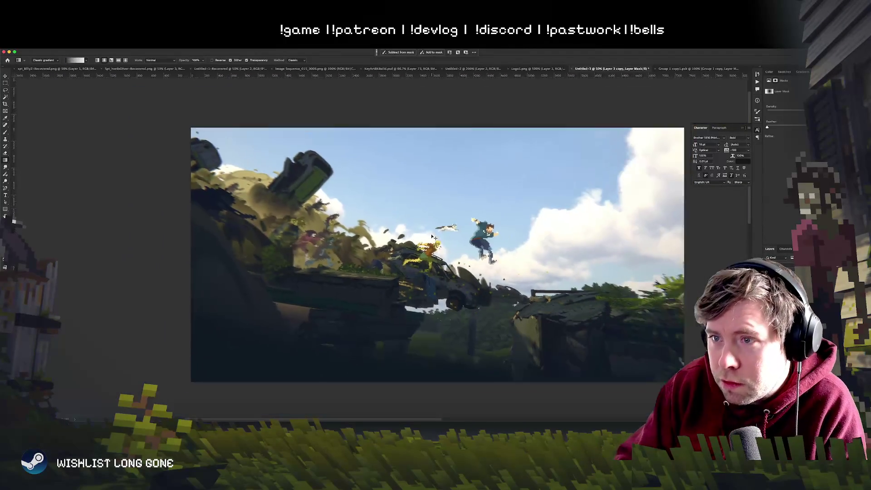
{"action": "scroll", "coordinate": [435, 237], "scroll_direction": "up", "scroll_amount": 6}
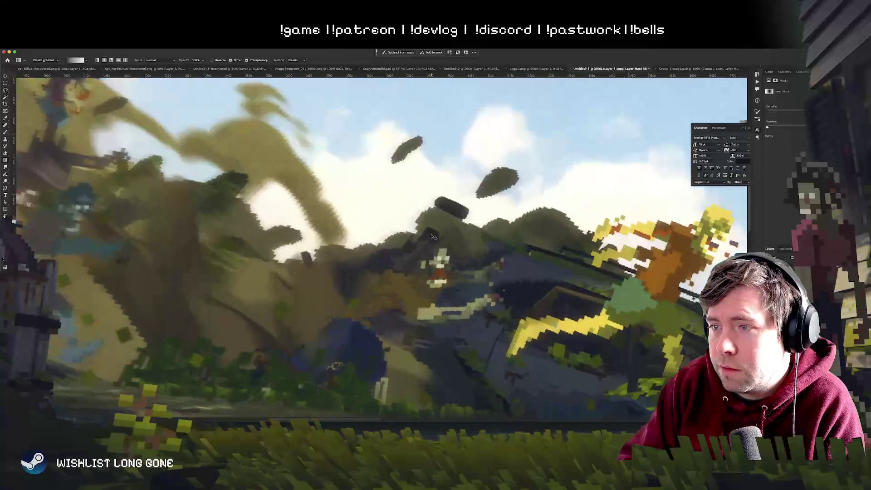
{"action": "scroll", "coordinate": [431, 234], "scroll_direction": "down", "scroll_amount": 5}
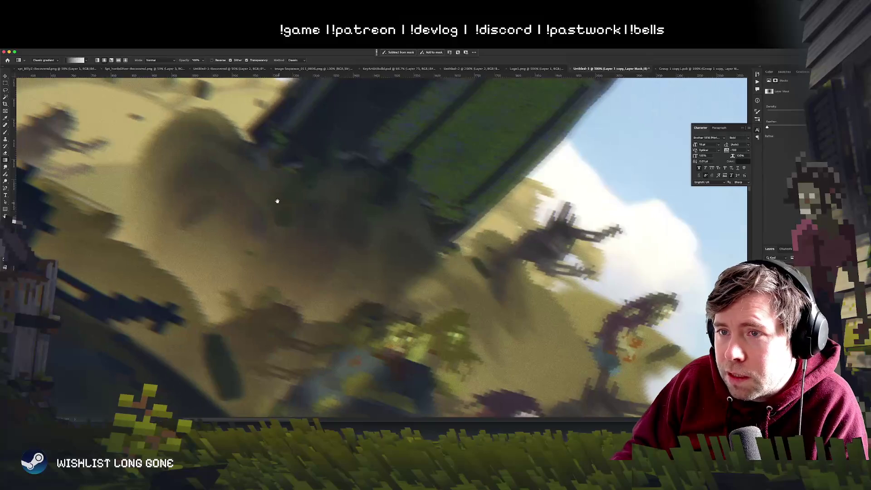
Inspect the masked blur at 50% zoom, duplicate and undo the layer, and widen the panel dock
{"action": "mouse_move", "coordinate": [277, 201]}
{"action": "left_mouse_down"}
{"action": "mouse_move", "coordinate": [451, 328]}
{"action": "mouse_move", "coordinate": [288, 235]}
{"action": "mouse_move", "coordinate": [179, 214]}
{"action": "left_mouse_up"}
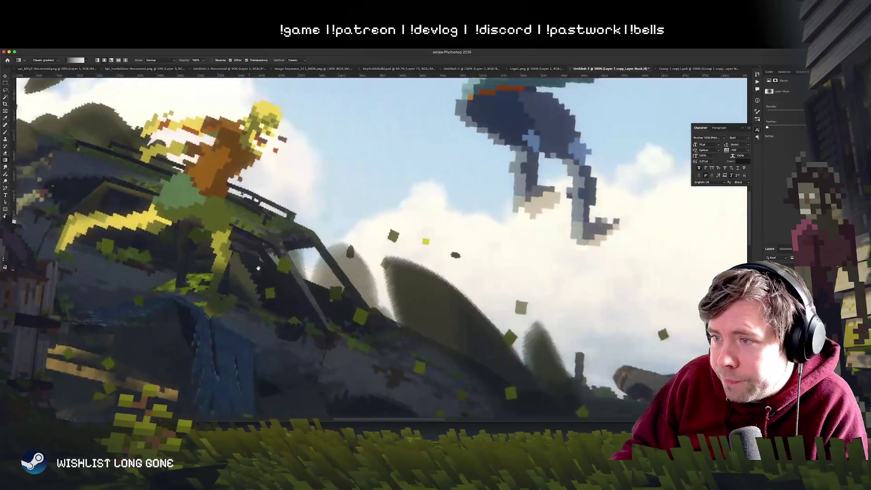
{"action": "mouse_move", "coordinate": [258, 268]}
{"action": "left_mouse_down"}
{"action": "mouse_move", "coordinate": [123, 343]}
{"action": "mouse_move", "coordinate": [81, 436]}
{"action": "mouse_move", "coordinate": [131, 390]}
{"action": "mouse_move", "coordinate": [442, 265]}
{"action": "left_mouse_up"}
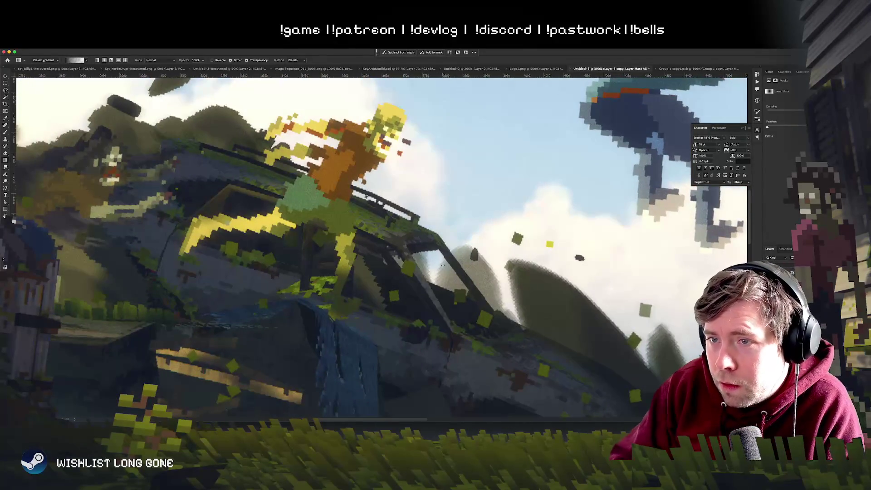
{"action": "scroll", "coordinate": [444, 268], "scroll_direction": "down", "scroll_amount": 6}
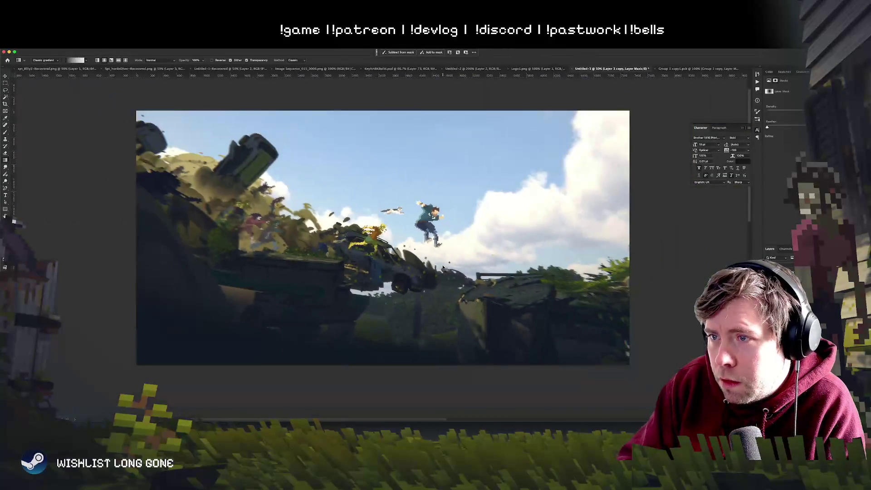
{"action": "key", "text": "super+equal"}
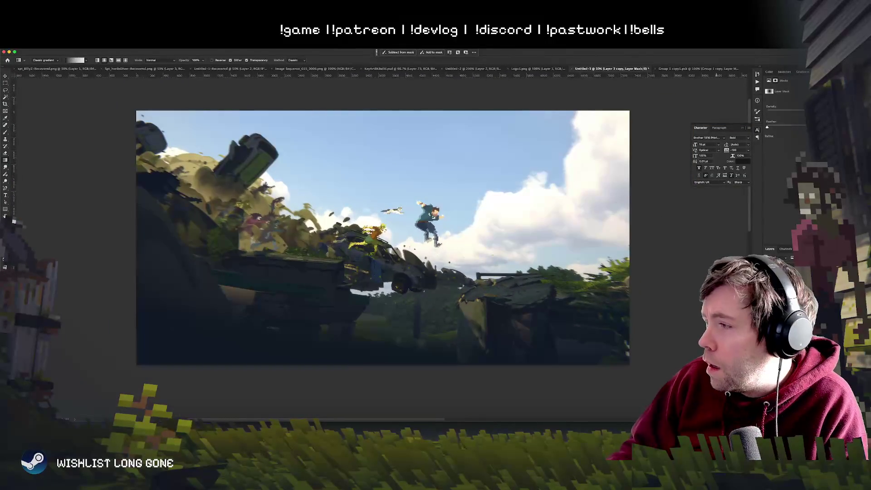
{"action": "key", "text": "super+j"}
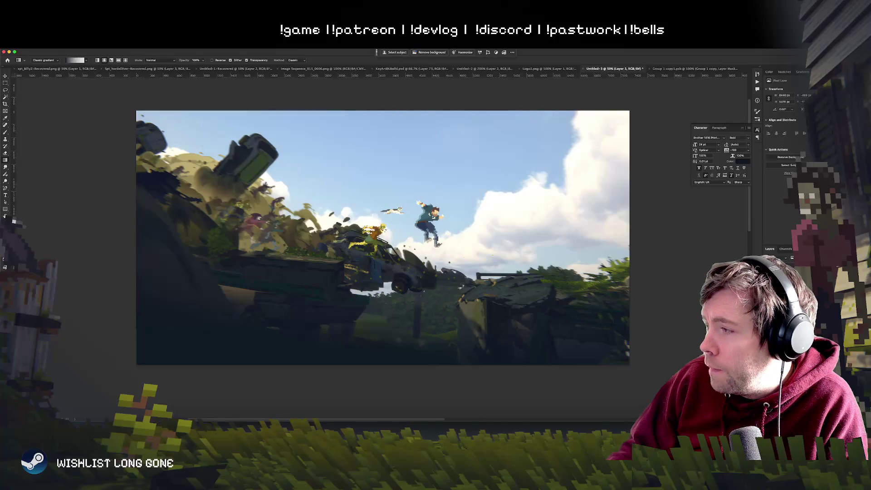
{"action": "key", "text": "super+z"}
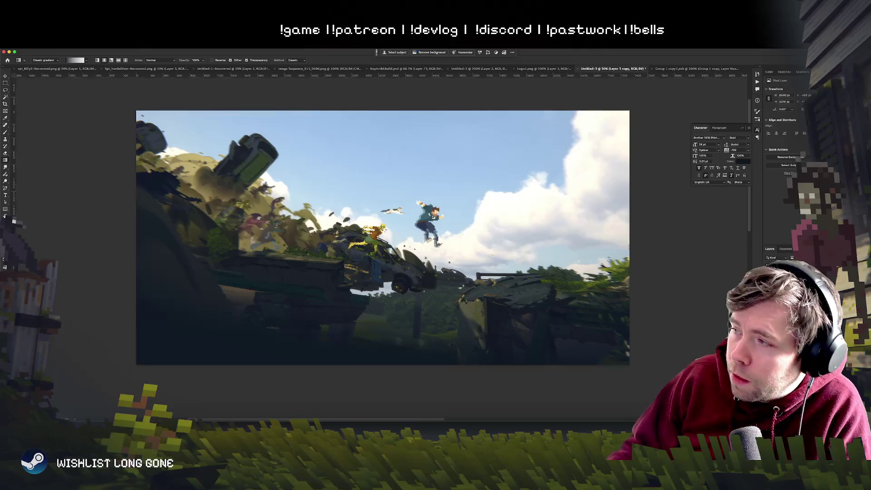
{"action": "left_click_drag", "start_coordinate": [751, 241], "coordinate": [701, 241]}
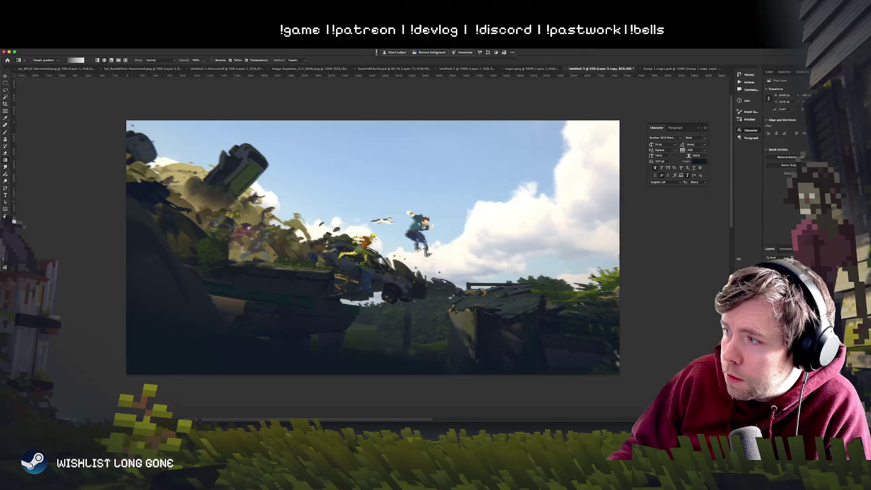
{"action": "mouse_move", "coordinate": [763, 221]}
{"action": "left_mouse_down"}
{"action": "mouse_move", "coordinate": [505, 231]}
{"action": "mouse_move", "coordinate": [641, 241]}
{"action": "left_mouse_up"}
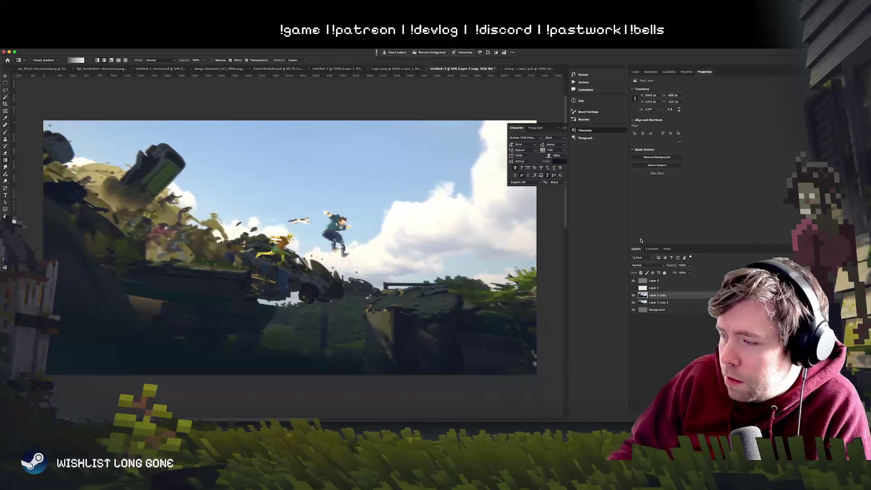
{"action": "left_click", "coordinate": [653, 249]}
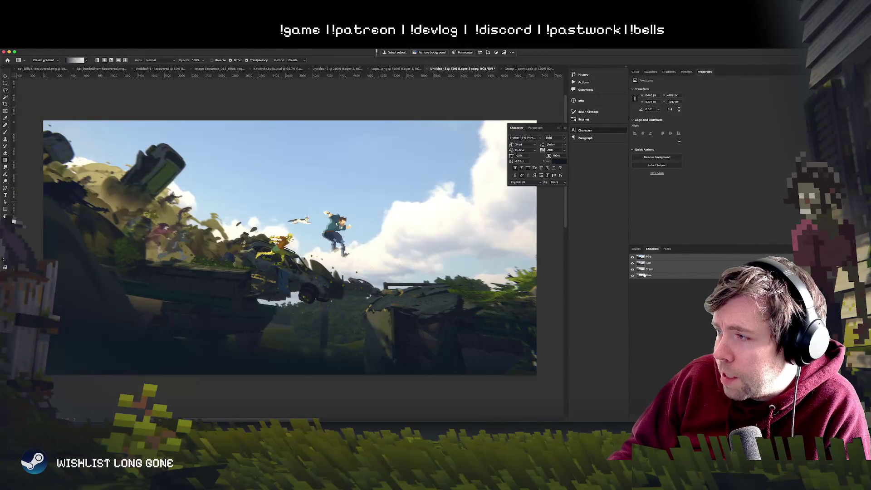
{"action": "left_click", "coordinate": [652, 263]}
{"action": "key", "text": "super+a"}
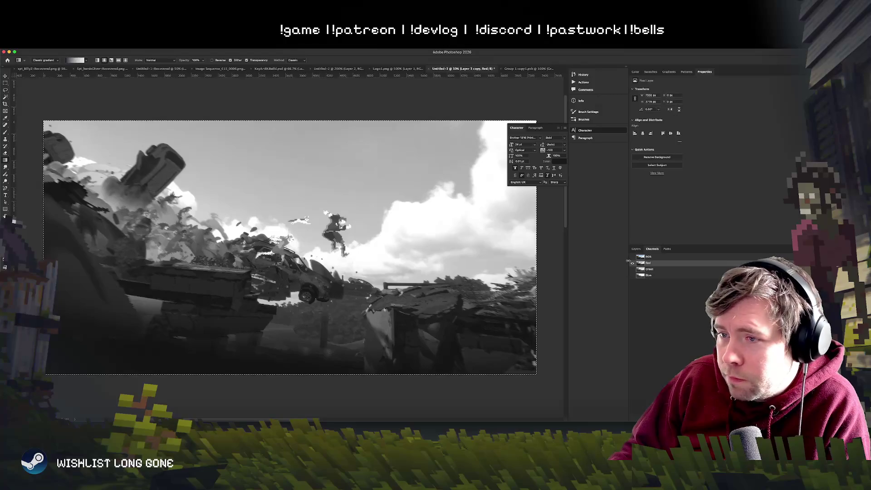
{"action": "left_click", "coordinate": [632, 257]}
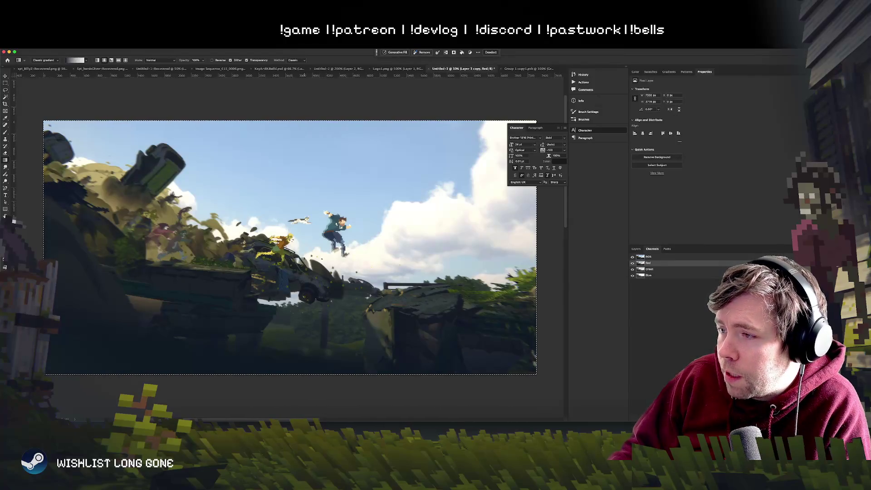
{"action": "left_click", "coordinate": [5, 75]}
{"action": "mouse_move", "coordinate": [204, 222]}
{"action": "left_mouse_down"}
{"action": "mouse_move", "coordinate": [232, 204]}
{"action": "mouse_move", "coordinate": [247, 207]}
{"action": "mouse_move", "coordinate": [211, 196]}
{"action": "mouse_move", "coordinate": [202, 172]}
{"action": "left_mouse_up"}
{"action": "key", "text": "ctrl+plus"}
{"action": "key", "text": "ctrl+plus"}
{"action": "key", "text": "ctrl+plus"}
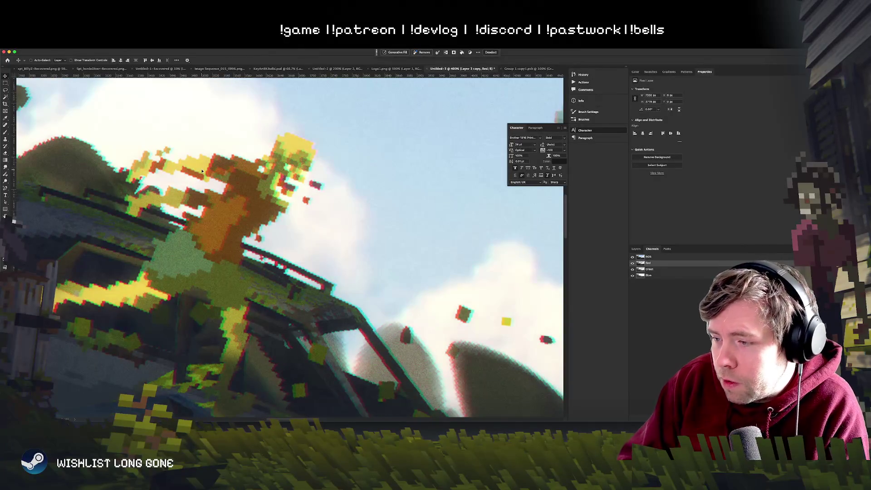
{"action": "key", "text": "ctrl+plus"}
{"action": "key", "text": "ctrl+plus"}
{"action": "key", "text": "ctrl+plus"}
{"action": "key", "text": "ctrl+plus"}
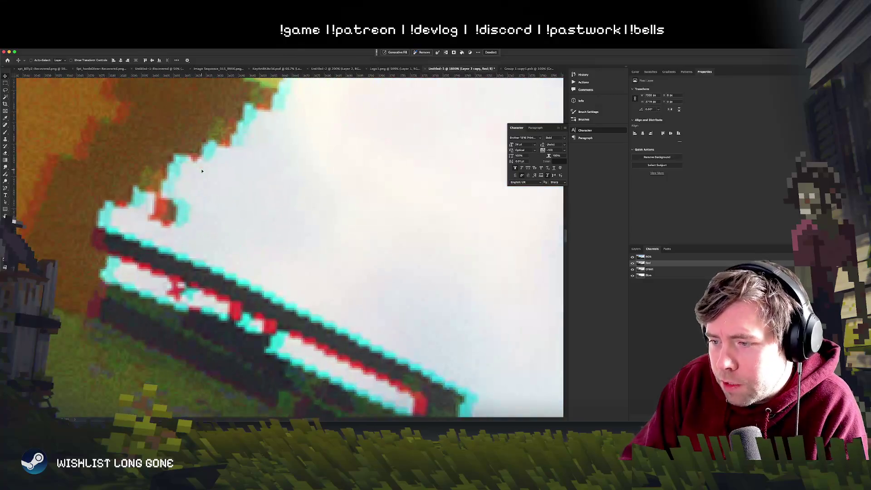
{"action": "key", "text": "ctrl+minus"}
{"action": "key", "text": "ctrl+minus"}
{"action": "key", "text": "ctrl+minus"}
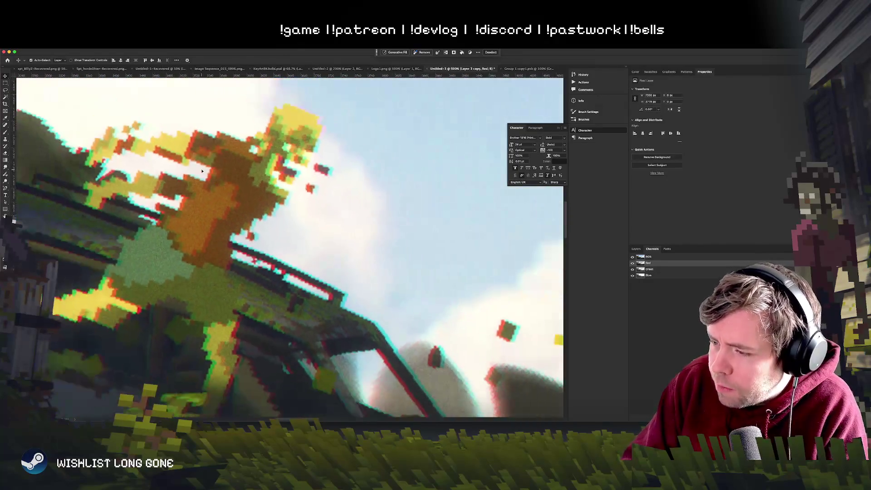
{"action": "key", "text": "ctrl+minus"}
{"action": "key", "text": "ctrl+minus"}
{"action": "key", "text": "ctrl+minus"}
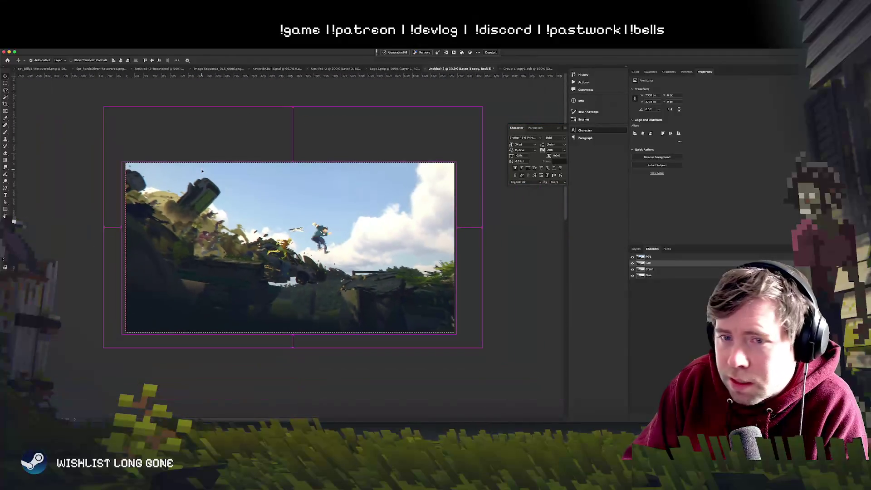
Select all and Free Transform the artwork, stretching its left edge slightly outward
{"action": "left_click", "coordinate": [5, 83]}
{"action": "left_click", "coordinate": [133, 230]}
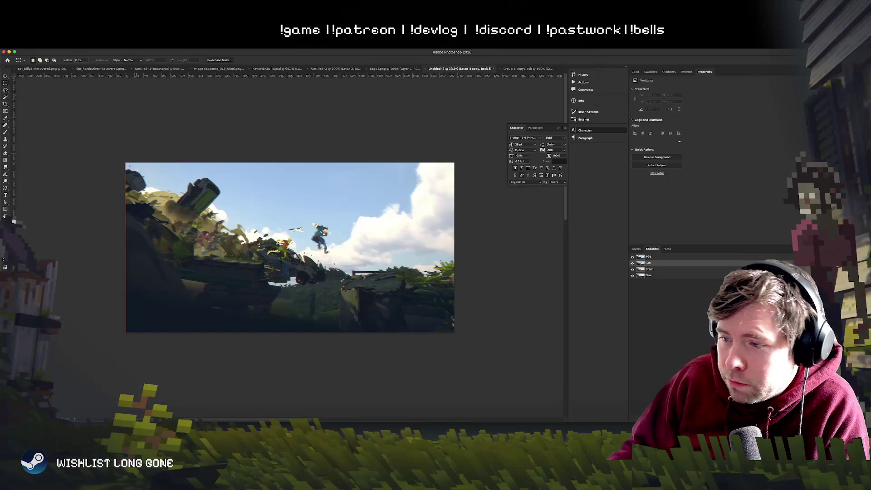
{"action": "left_click_drag", "start_coordinate": [141, 313], "coordinate": [197, 305]}
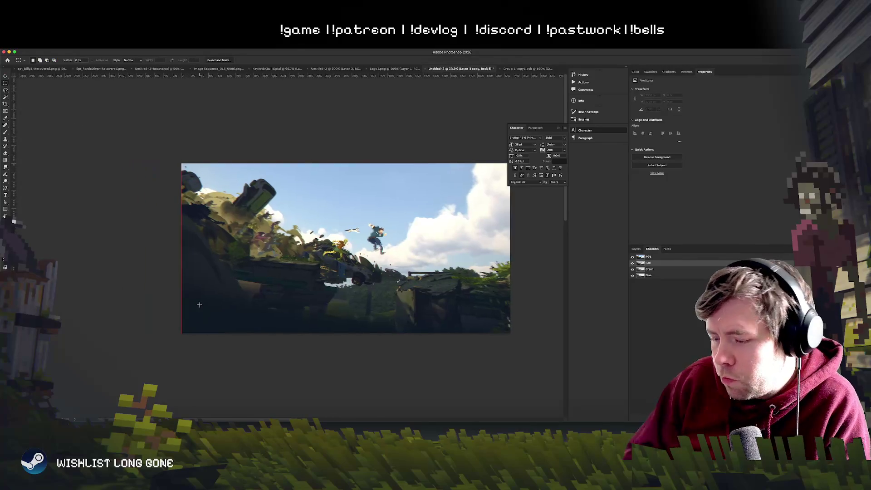
{"action": "scroll", "coordinate": [199, 307], "scroll_direction": "up", "scroll_amount": 2}
{"action": "scroll", "coordinate": [202, 307], "scroll_direction": "down", "scroll_amount": 1}
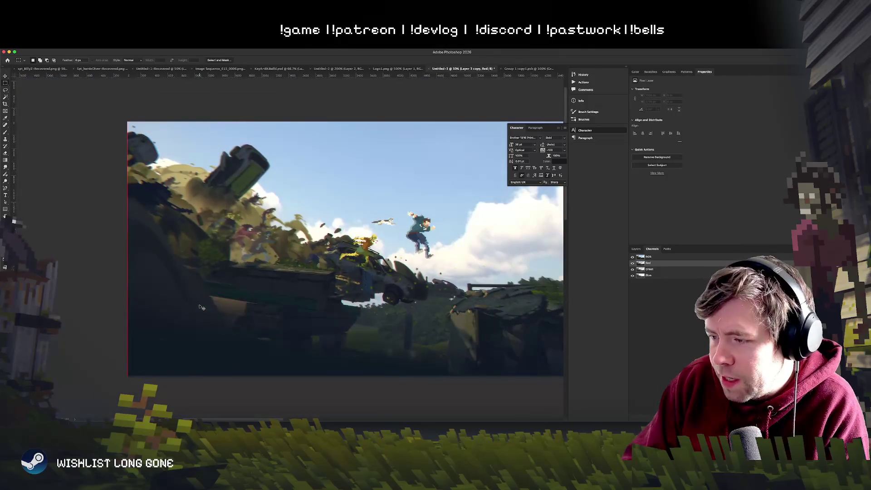
{"action": "key", "text": "ctrl+a"}
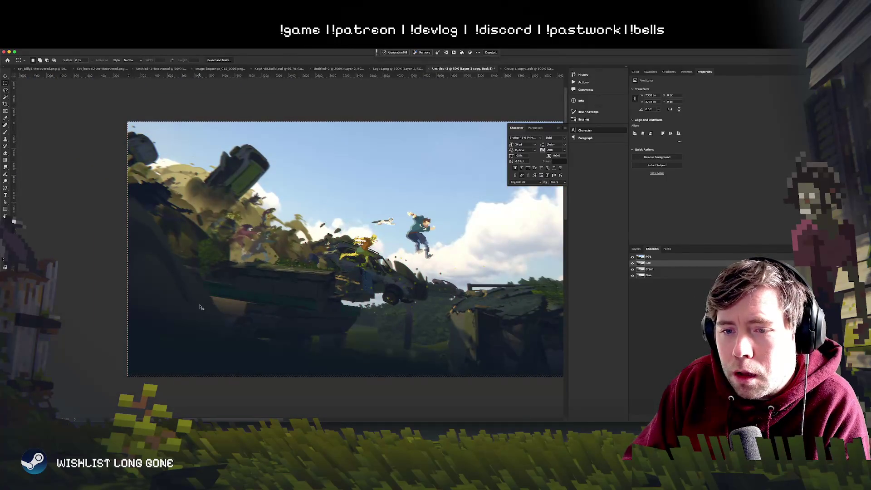
{"action": "key", "text": "ctrl+t"}
{"action": "mouse_move", "coordinate": [127, 249]}
{"action": "left_mouse_down"}
{"action": "mouse_move", "coordinate": [93, 250]}
{"action": "mouse_move", "coordinate": [177, 249]}
{"action": "mouse_move", "coordinate": [126, 250]}
{"action": "left_mouse_up"}
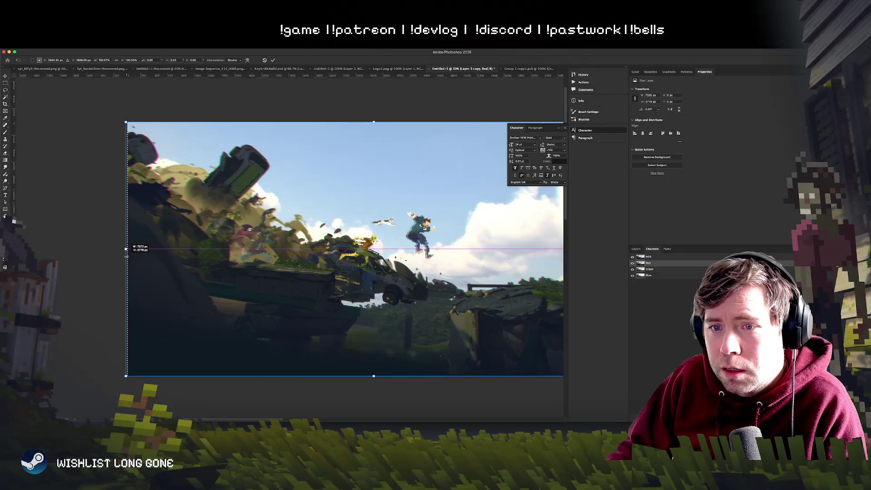
{"action": "mouse_move", "coordinate": [401, 324]}
{"action": "left_mouse_down"}
{"action": "mouse_move", "coordinate": [276, 313]}
{"action": "mouse_move", "coordinate": [362, 323]}
{"action": "left_mouse_up"}
{"action": "key", "text": "m"}
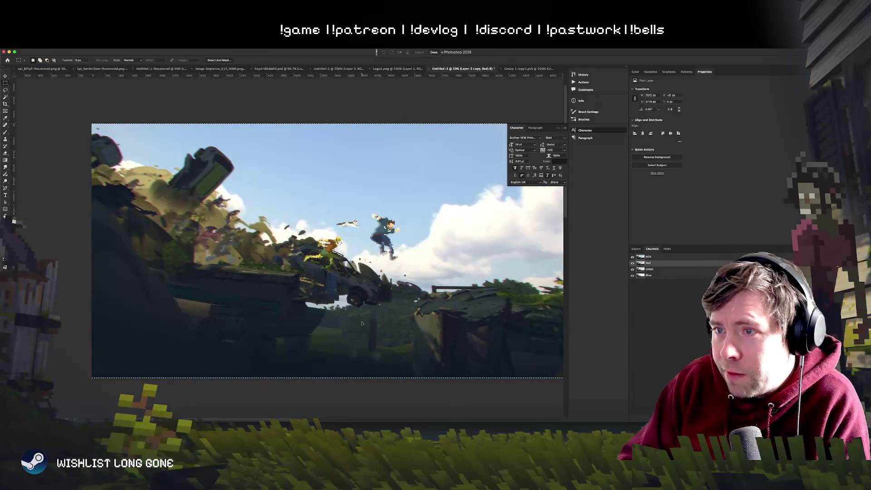
{"action": "key", "text": "ctrl+a"}
Check the stretched edge and leaping character up close, then deselect the canvas
{"action": "scroll", "coordinate": [361, 323], "scroll_direction": "up", "scroll_amount": 5}
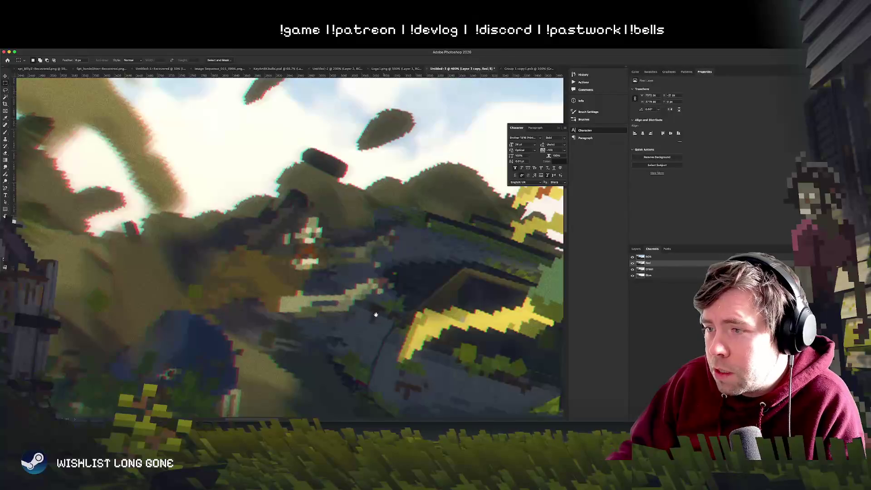
{"action": "scroll", "coordinate": [332, 275], "scroll_direction": "up", "scroll_amount": 2}
{"action": "mouse_move", "coordinate": [332, 275]}
{"action": "left_mouse_down"}
{"action": "mouse_move", "coordinate": [270, 299]}
{"action": "mouse_move", "coordinate": [245, 325]}
{"action": "left_mouse_up"}
{"action": "key", "text": "h"}
{"action": "left_click_drag", "start_coordinate": [167, 334], "coordinate": [397, 335]}
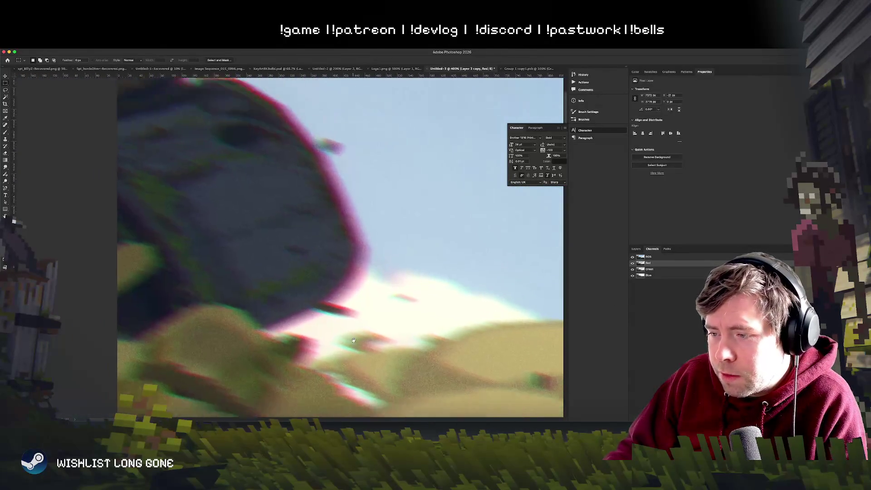
{"action": "left_click_drag", "start_coordinate": [352, 343], "coordinate": [342, 313]}
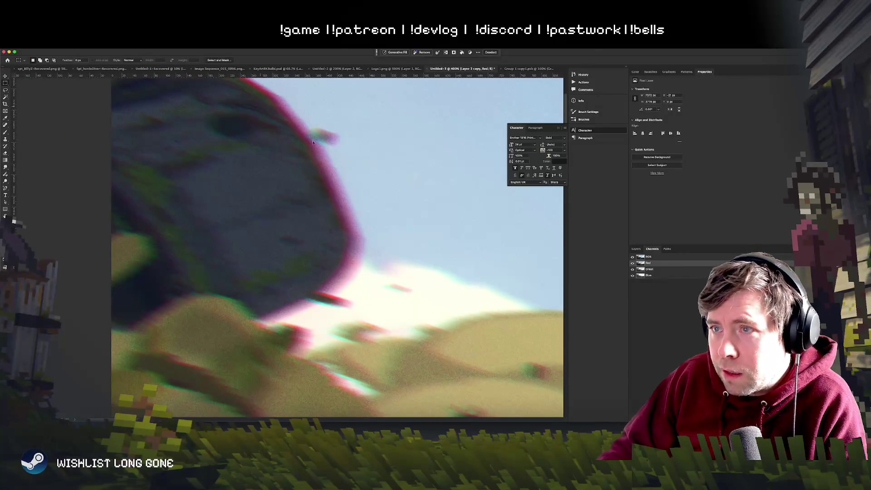
{"action": "scroll", "coordinate": [308, 301], "scroll_direction": "down", "scroll_amount": 3}
{"action": "scroll", "coordinate": [308, 301], "scroll_direction": "right", "scroll_amount": 2}
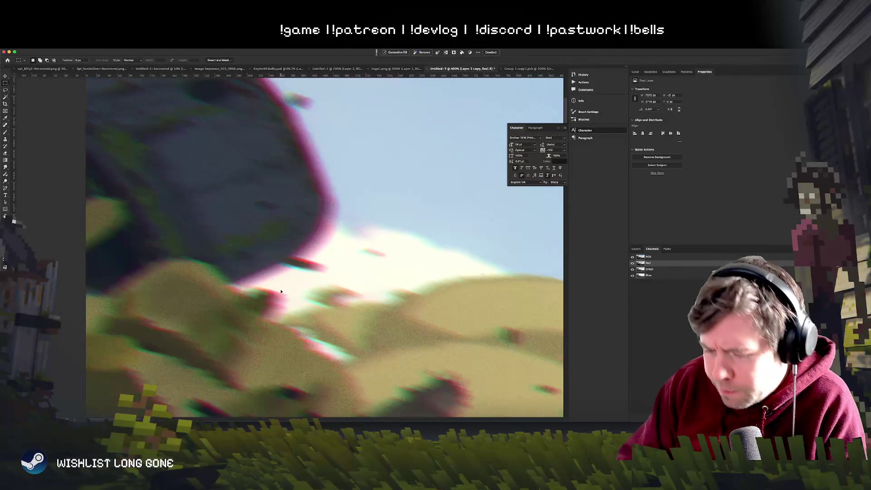
{"action": "scroll", "coordinate": [281, 291], "scroll_direction": "down", "scroll_amount": 6}
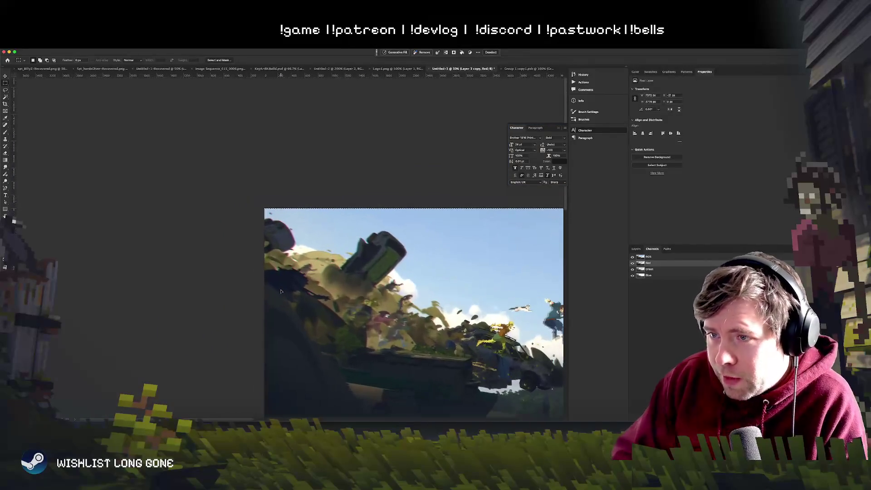
{"action": "scroll", "coordinate": [320, 293], "scroll_direction": "right", "scroll_amount": 5}
{"action": "scroll", "coordinate": [320, 293], "scroll_direction": "down", "scroll_amount": 2}
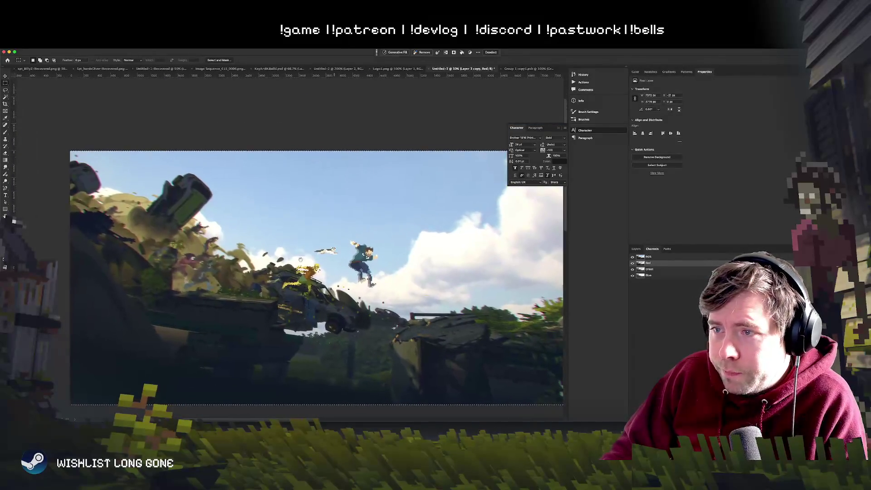
{"action": "key", "text": "ctrl+d"}
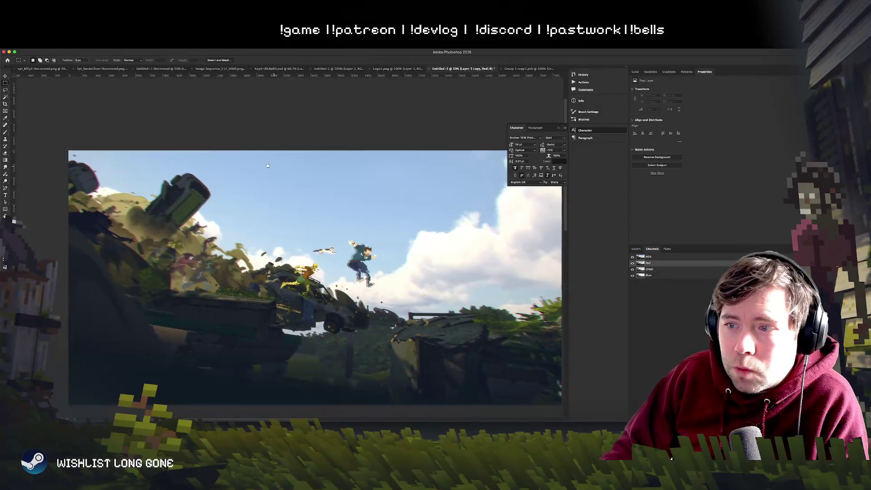
{"action": "scroll", "coordinate": [264, 165], "scroll_direction": "right", "scroll_amount": 2}
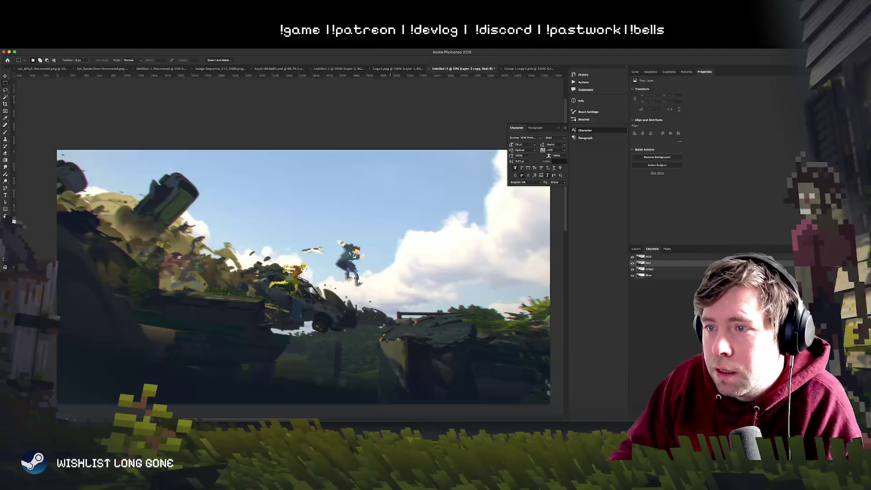
{"action": "scroll", "coordinate": [373, 267], "scroll_direction": "down", "scroll_amount": 3}
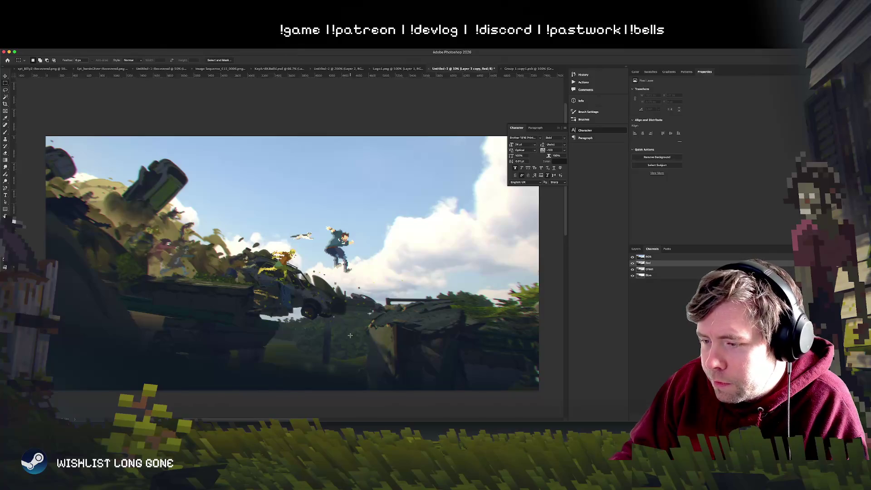
{"action": "left_click_drag", "start_coordinate": [319, 320], "coordinate": [338, 318]}
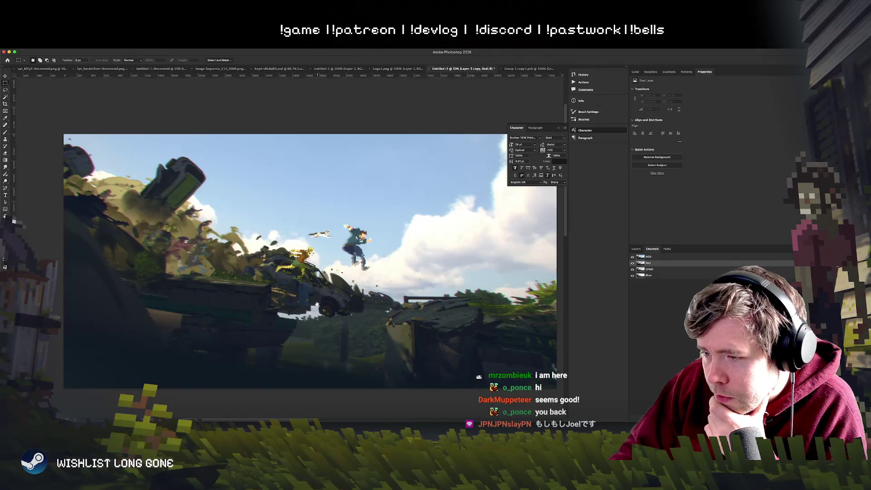
Toggle the Character panel, collapse History/Actions to icons, and close the floating Character panel
{"action": "key", "text": "ctrl+equal"}
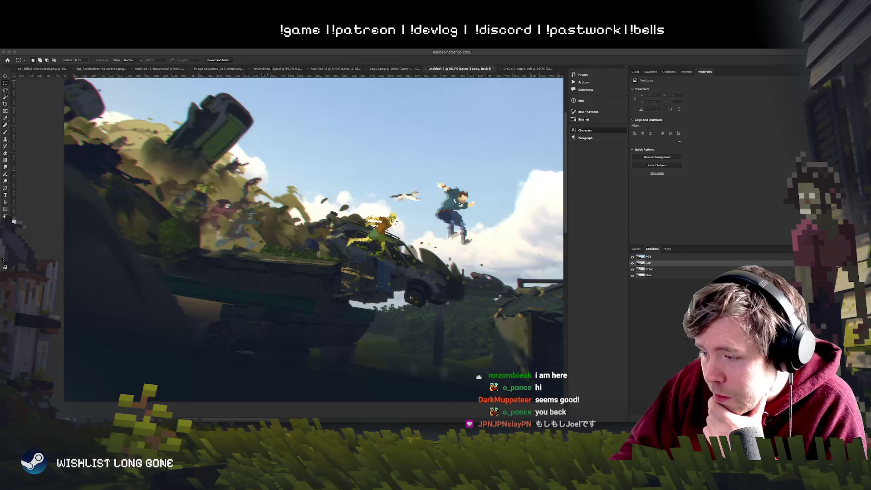
{"action": "left_click", "coordinate": [584, 130]}
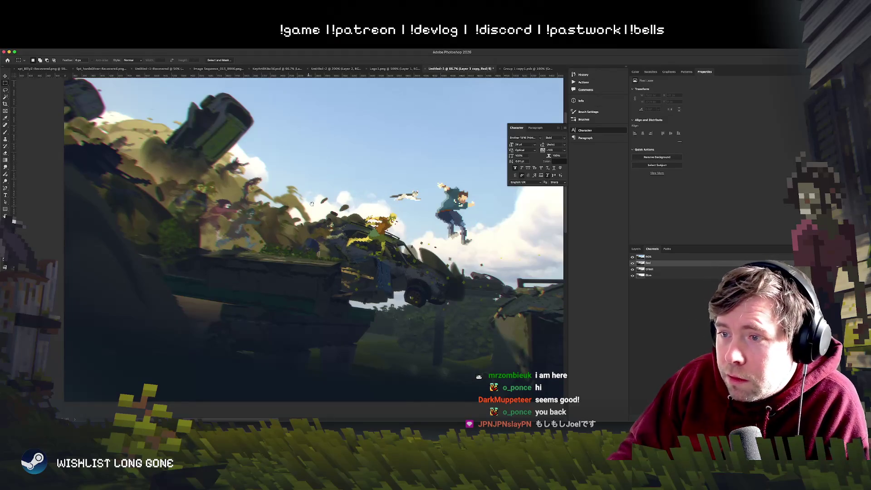
{"action": "left_click", "coordinate": [263, 363]}
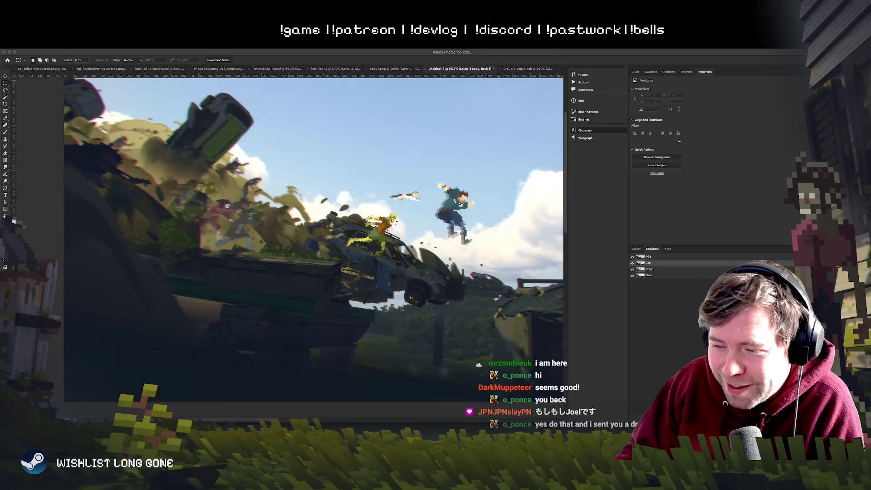
{"action": "left_click", "coordinate": [215, 246]}
{"action": "mouse_move", "coordinate": [216, 247]}
{"action": "left_mouse_down"}
{"action": "mouse_move", "coordinate": [225, 284]}
{"action": "mouse_move", "coordinate": [191, 269]}
{"action": "mouse_move", "coordinate": [209, 259]}
{"action": "left_mouse_up"}
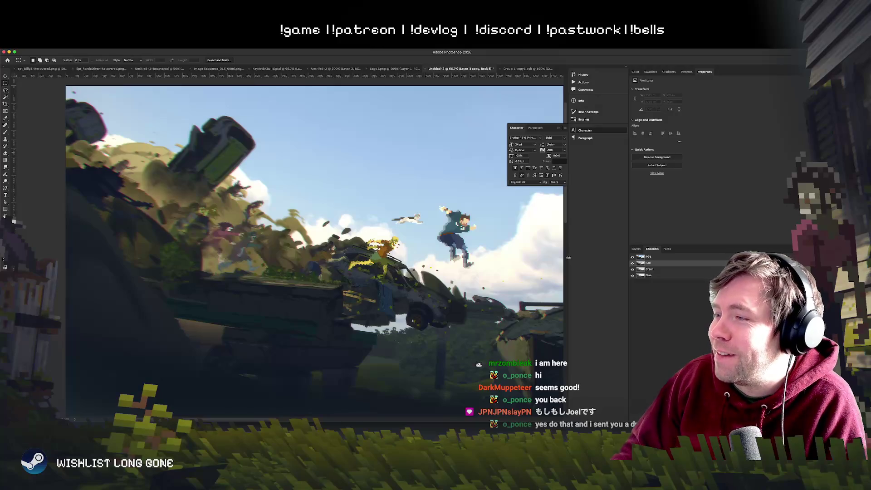
{"action": "left_click_drag", "start_coordinate": [568, 259], "coordinate": [626, 251]}
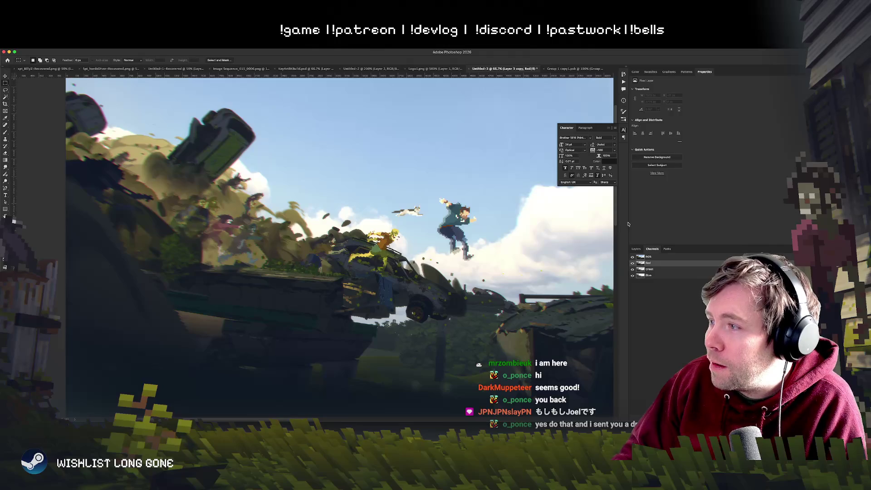
{"action": "left_click", "coordinate": [624, 129]}
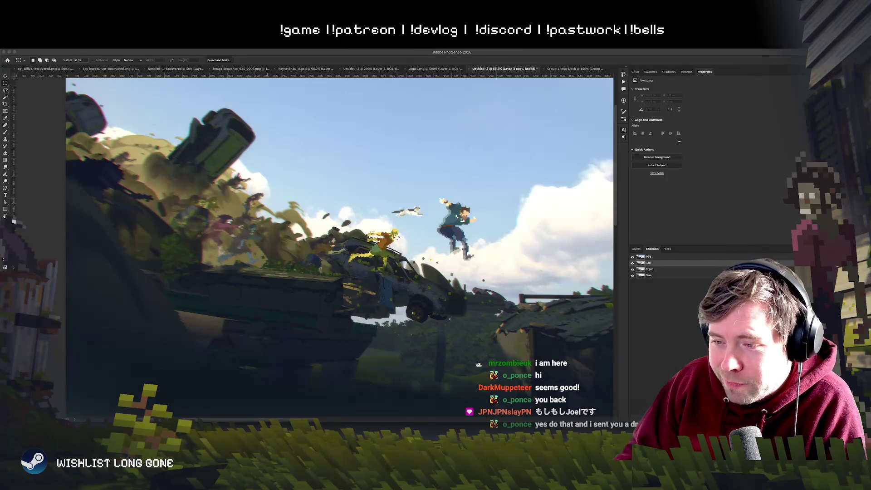
{"action": "left_click_drag", "start_coordinate": [313, 289], "coordinate": [347, 285]}
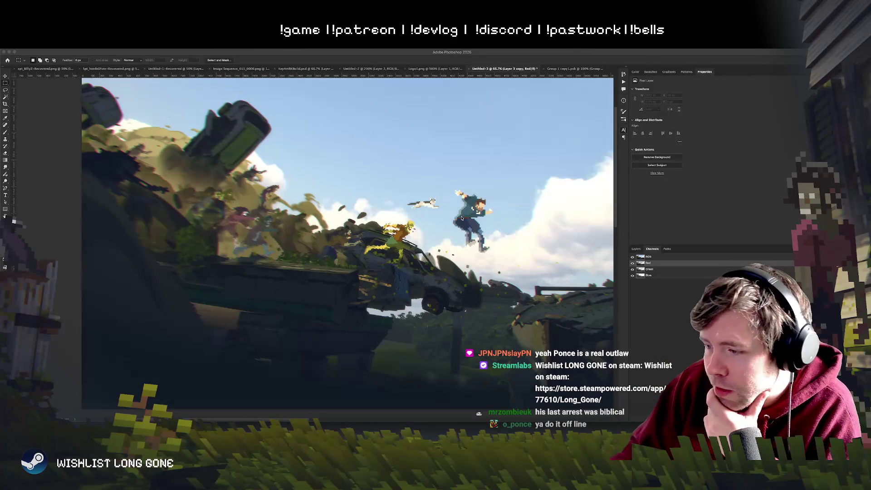
Bring up the Character panel and pan around the artwork
{"action": "key", "text": "ctrl+t"}
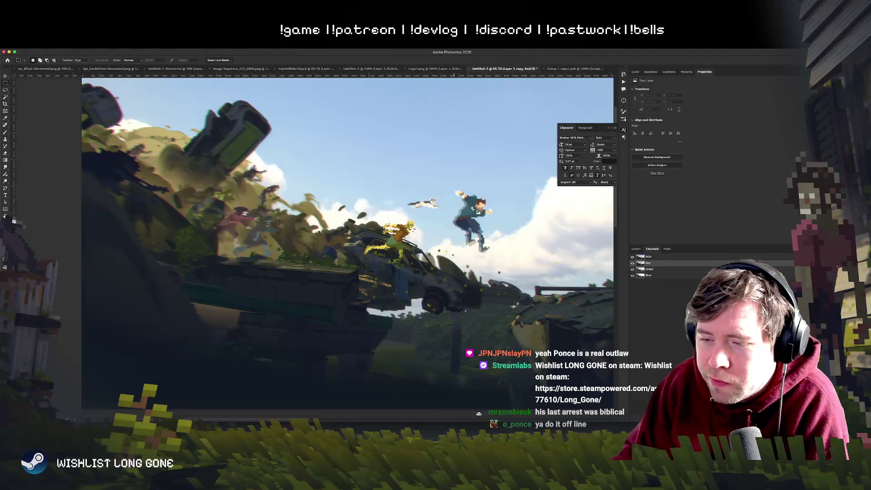
{"action": "left_click_drag", "start_coordinate": [478, 256], "coordinate": [393, 221]}
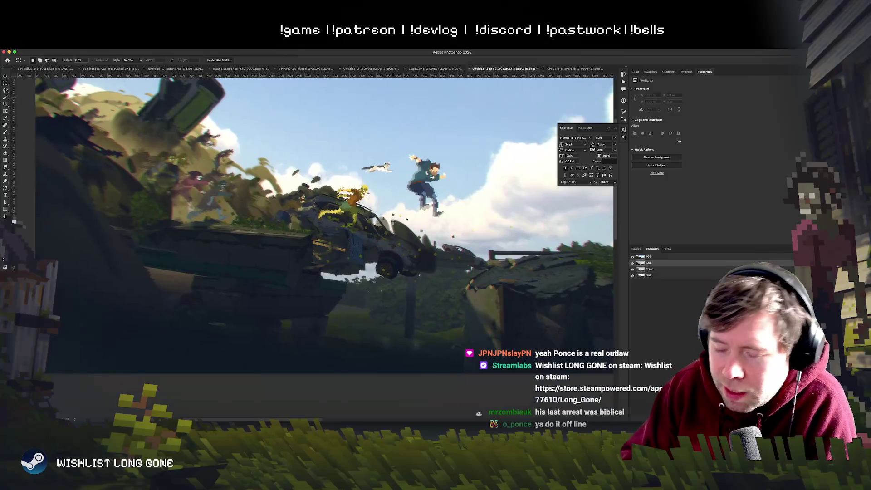
{"action": "scroll", "coordinate": [394, 223], "scroll_direction": "down", "scroll_amount": 3}
{"action": "scroll", "coordinate": [395, 224], "scroll_direction": "up", "scroll_amount": 3}
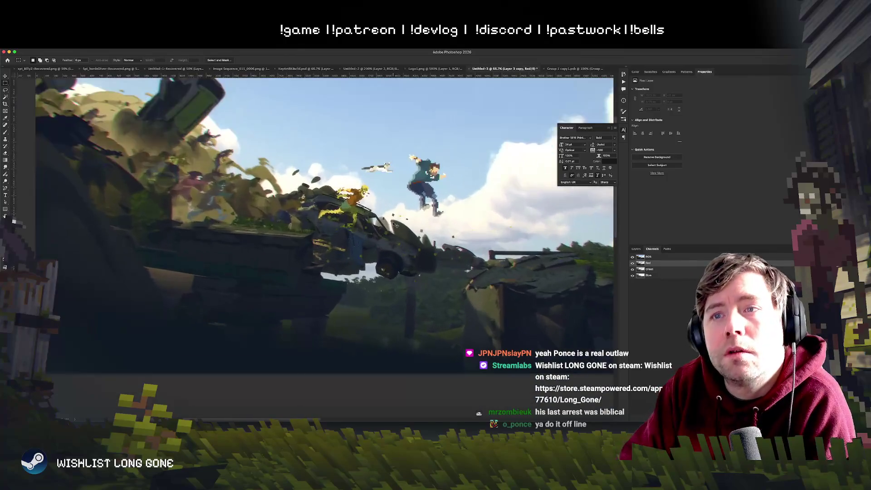
{"action": "scroll", "coordinate": [394, 223], "scroll_direction": "down", "scroll_amount": 3}
{"action": "scroll", "coordinate": [394, 224], "scroll_direction": "up", "scroll_amount": 4}
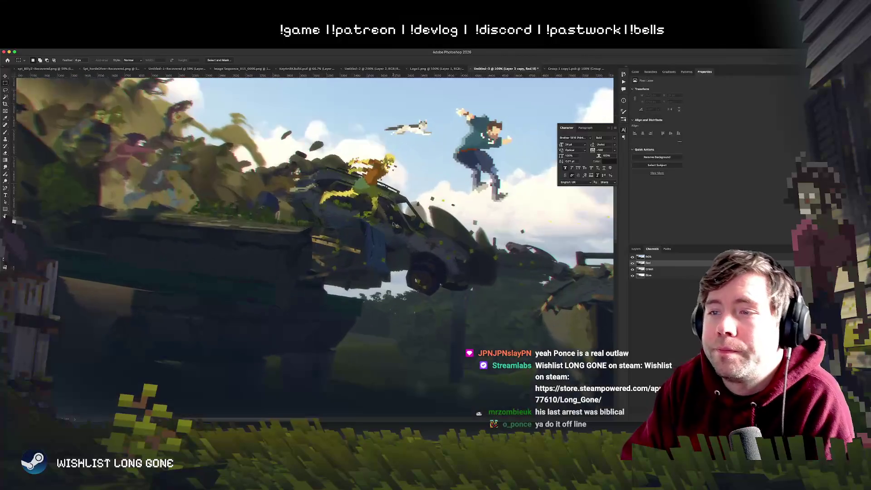
{"action": "scroll", "coordinate": [394, 223], "scroll_direction": "down", "scroll_amount": 3}
{"action": "scroll", "coordinate": [393, 222], "scroll_direction": "up", "scroll_amount": 2}
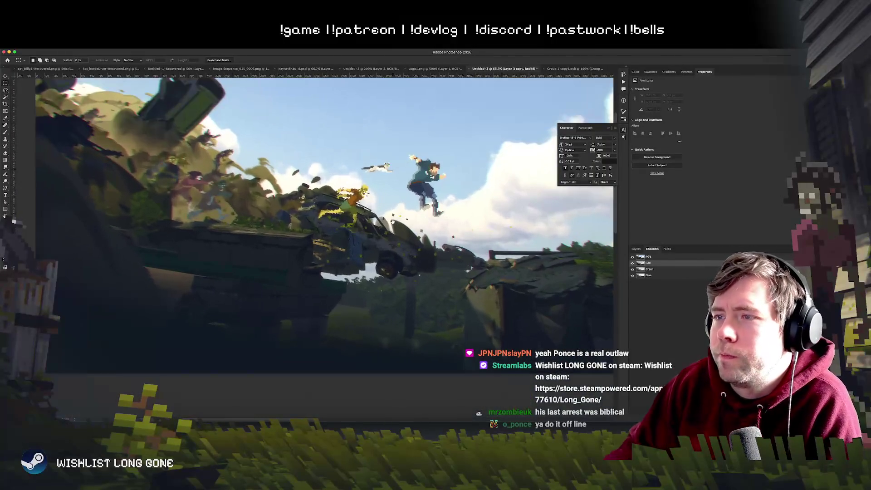
{"action": "scroll", "coordinate": [393, 222], "scroll_direction": "up", "scroll_amount": 2}
Show the Layers list instead of Channels, zoom to 50%, and create a new blank layer
{"action": "left_click", "coordinate": [636, 250]}
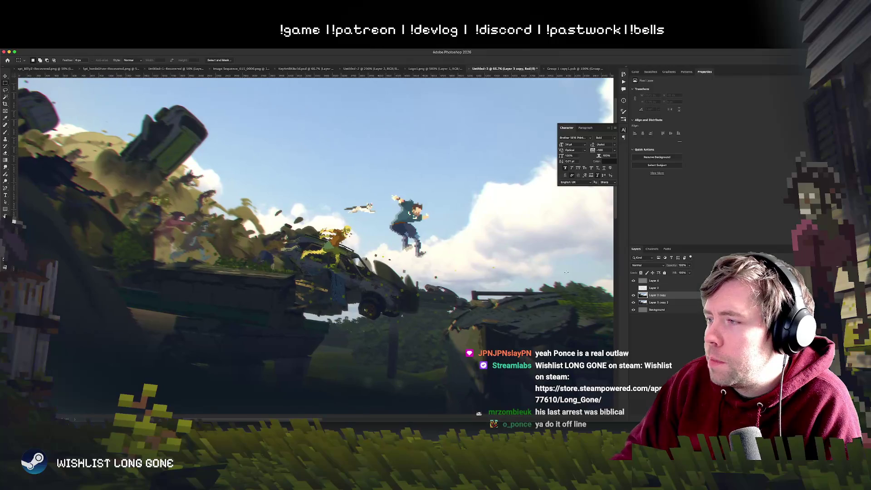
{"action": "scroll", "coordinate": [425, 250], "scroll_direction": "up", "scroll_amount": 2}
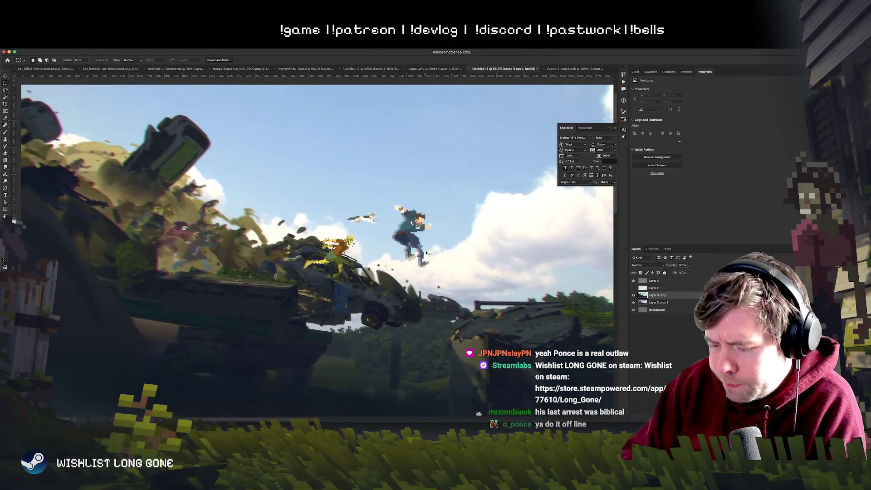
{"action": "scroll", "coordinate": [427, 252], "scroll_direction": "down", "scroll_amount": 1}
{"action": "scroll", "coordinate": [427, 253], "scroll_direction": "up", "scroll_amount": 2}
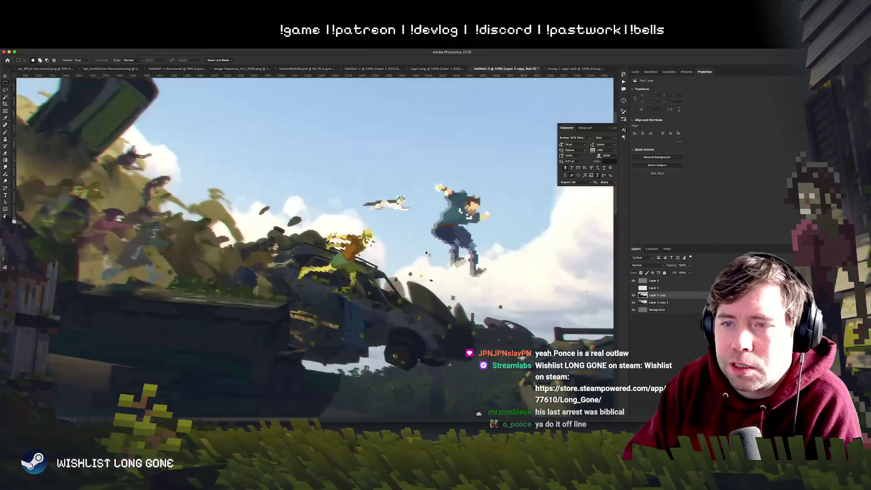
{"action": "scroll", "coordinate": [427, 253], "scroll_direction": "down", "scroll_amount": 2}
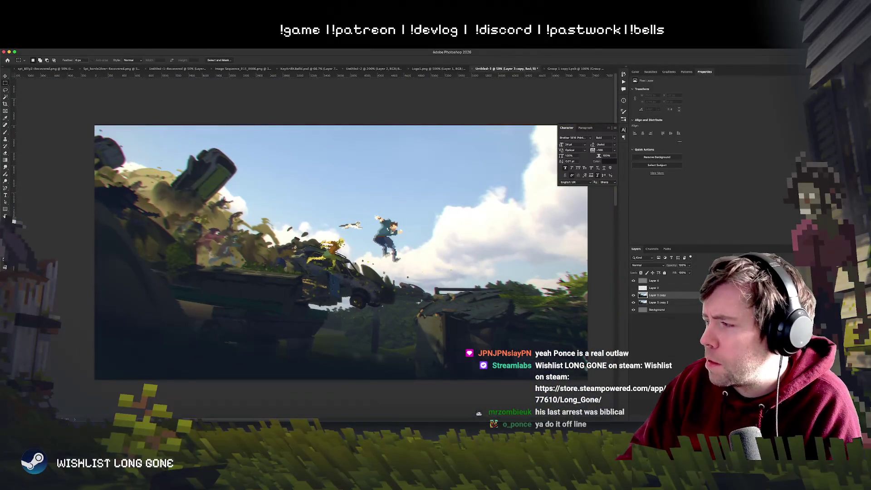
{"action": "key", "text": "super+shift+alt+n"}
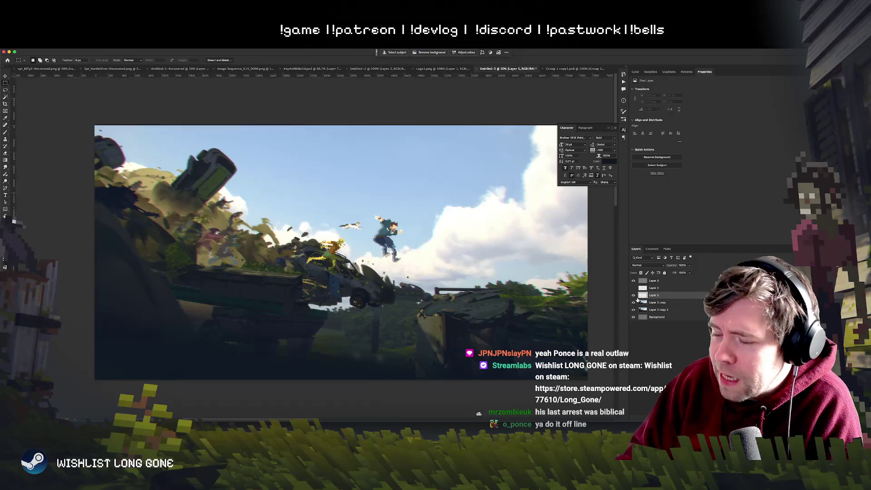
Try a radial darkening gradient across the scene, then undo it
{"action": "left_click_drag", "start_coordinate": [296, 253], "coordinate": [330, 246]}
{"action": "key", "text": "g"}
{"action": "left_click_drag", "start_coordinate": [246, 239], "coordinate": [175, 331]}
{"action": "key", "text": "super+z"}
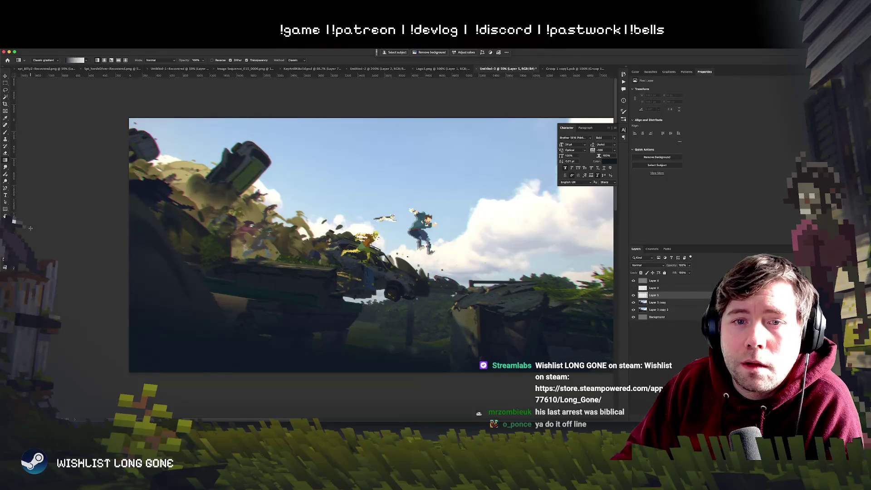
Fill the new layer with a bright blue foreground and set its blend mode to Lighten
{"action": "left_click", "coordinate": [7, 216]}
{"action": "left_click", "coordinate": [245, 193]}
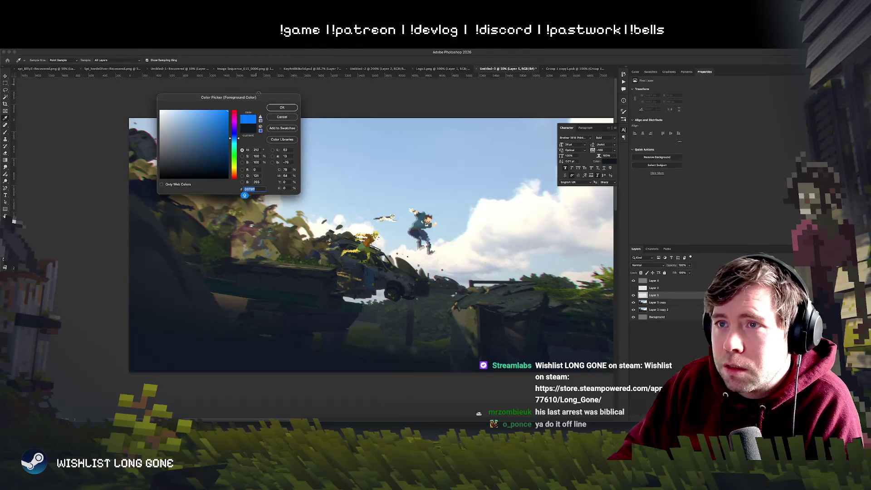
{"action": "left_click", "coordinate": [274, 109]}
{"action": "scroll", "coordinate": [295, 206], "scroll_direction": "right", "scroll_amount": 3}
{"action": "key", "text": "alt+BackSpace"}
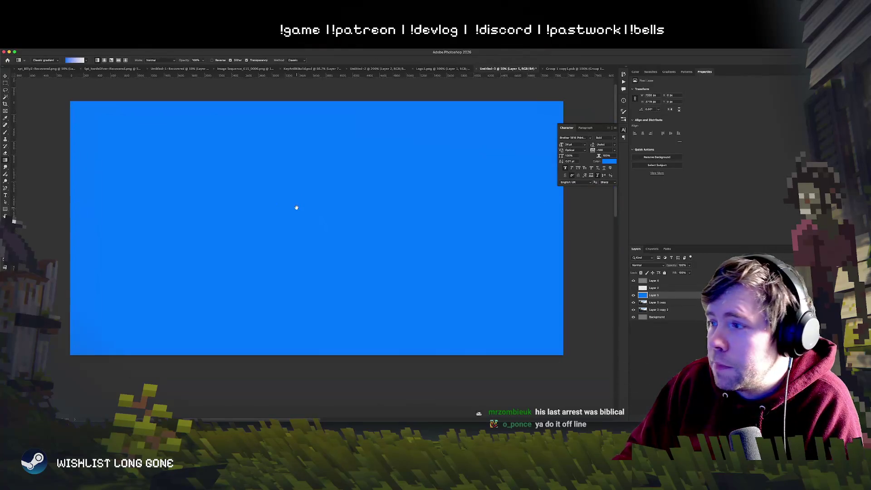
{"action": "left_click", "coordinate": [649, 266]}
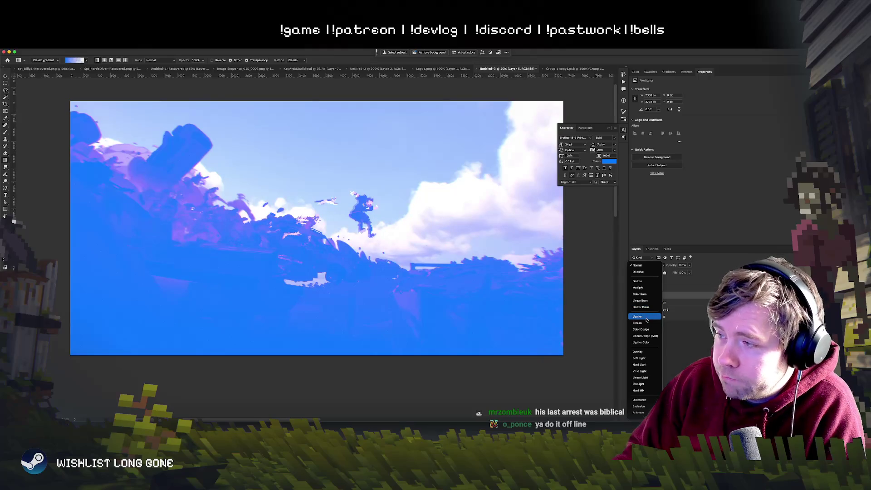
{"action": "left_click", "coordinate": [646, 317]}
Drop the blue layer's Hue/Saturation Lightness to -100, darkening it nearly to black
{"action": "scroll", "coordinate": [314, 205], "scroll_direction": "up", "scroll_amount": 2}
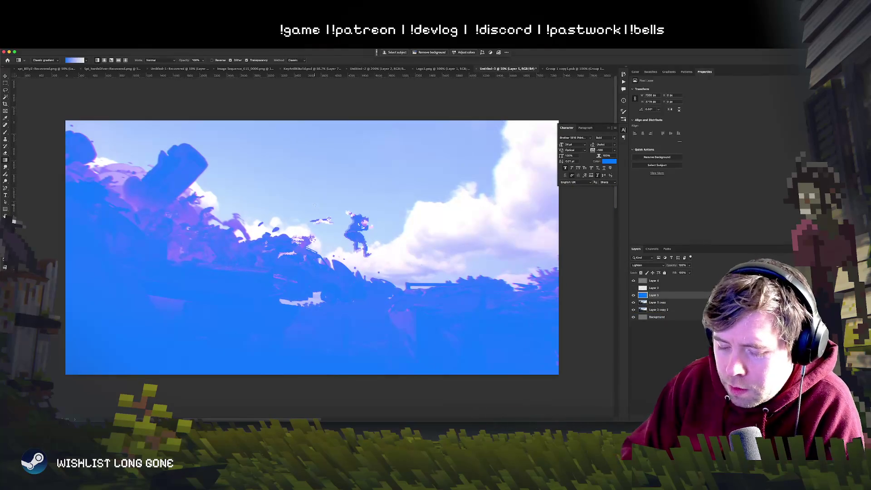
{"action": "key", "text": "ctrl+u"}
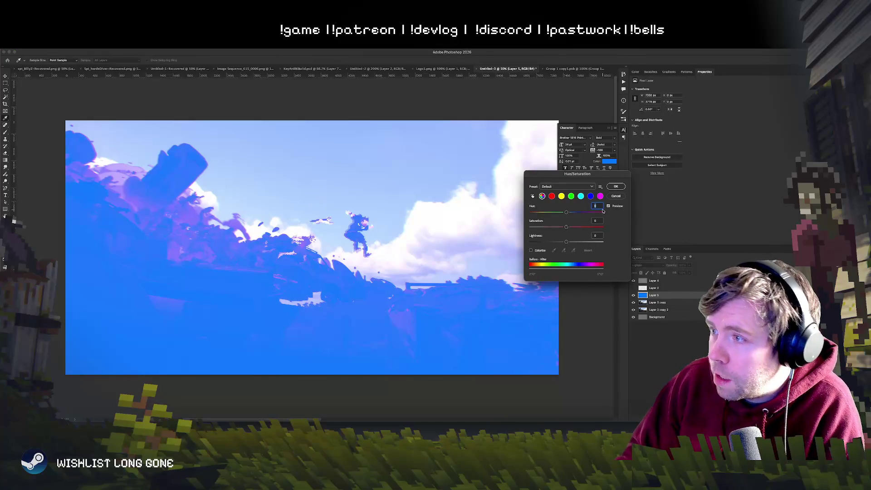
{"action": "left_click_drag", "start_coordinate": [566, 242], "coordinate": [538, 244]}
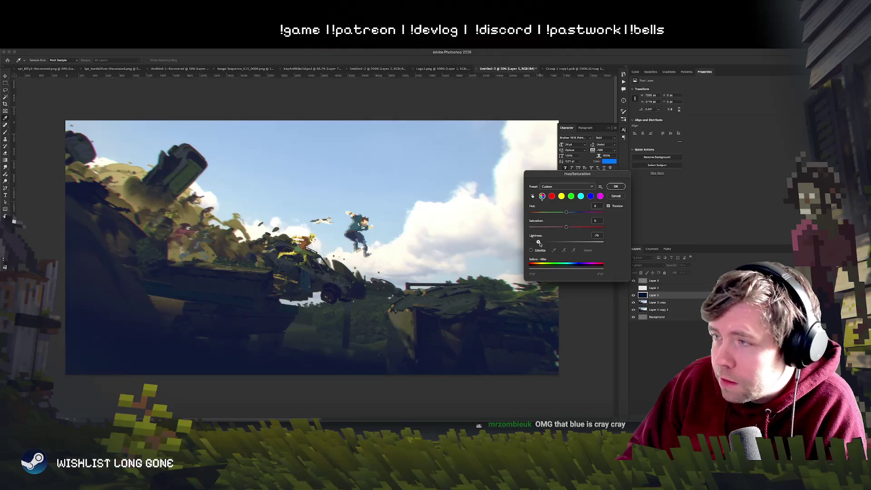
{"action": "left_click_drag", "start_coordinate": [536, 244], "coordinate": [532, 244]}
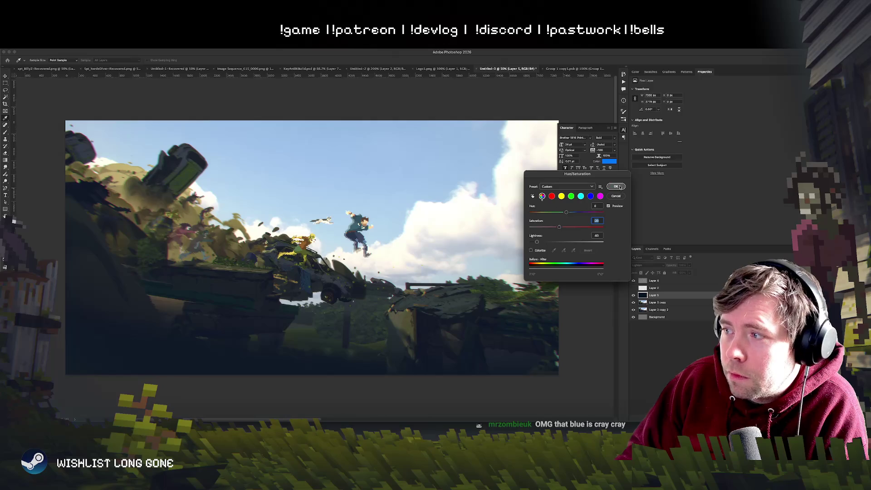
{"action": "left_click", "coordinate": [619, 187]}
{"action": "scroll", "coordinate": [365, 290], "scroll_direction": "up", "scroll_amount": 3}
{"action": "key", "text": "g"}
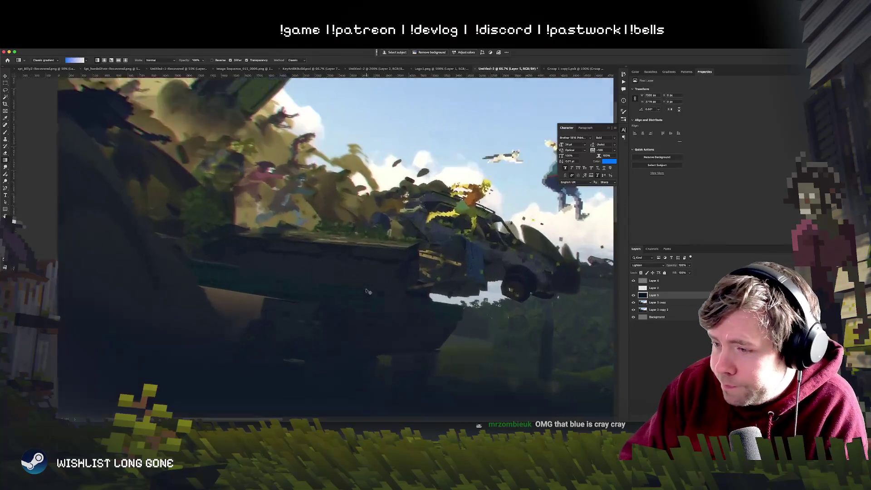
{"action": "scroll", "coordinate": [366, 289], "scroll_direction": "up", "scroll_amount": 2}
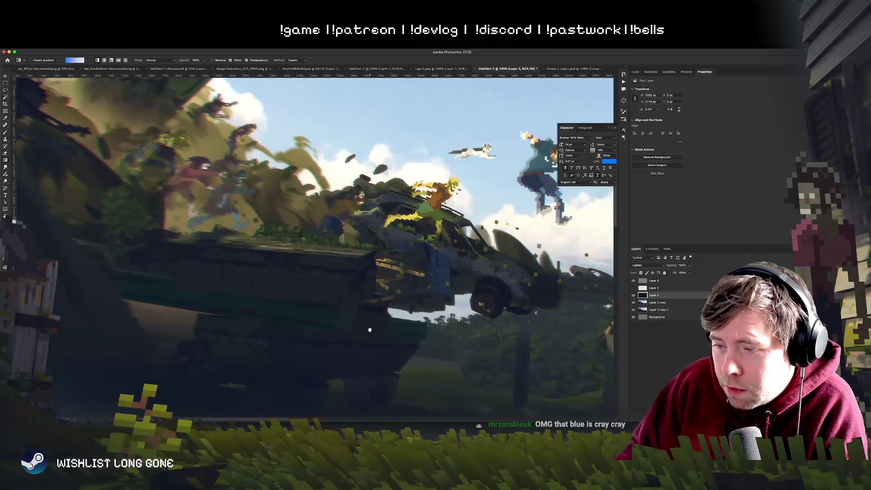
{"action": "left_click_drag", "start_coordinate": [454, 348], "coordinate": [462, 347]}
{"action": "left_click", "coordinate": [634, 295]}
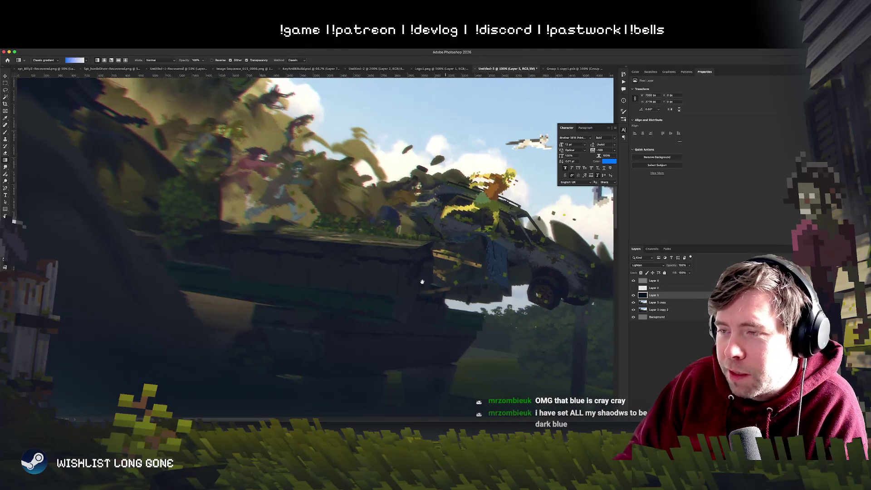
{"action": "left_click", "coordinate": [634, 295]}
{"action": "scroll", "coordinate": [324, 309], "scroll_direction": "down", "scroll_amount": 5}
{"action": "scroll", "coordinate": [324, 309], "scroll_direction": "up", "scroll_amount": 4}
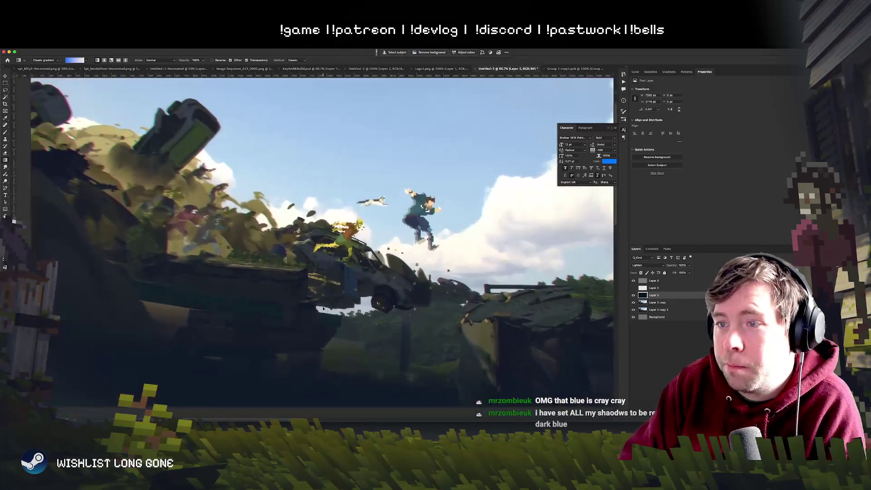
{"action": "scroll", "coordinate": [323, 309], "scroll_direction": "up", "scroll_amount": 2}
{"action": "scroll", "coordinate": [323, 307], "scroll_direction": "down", "scroll_amount": 2}
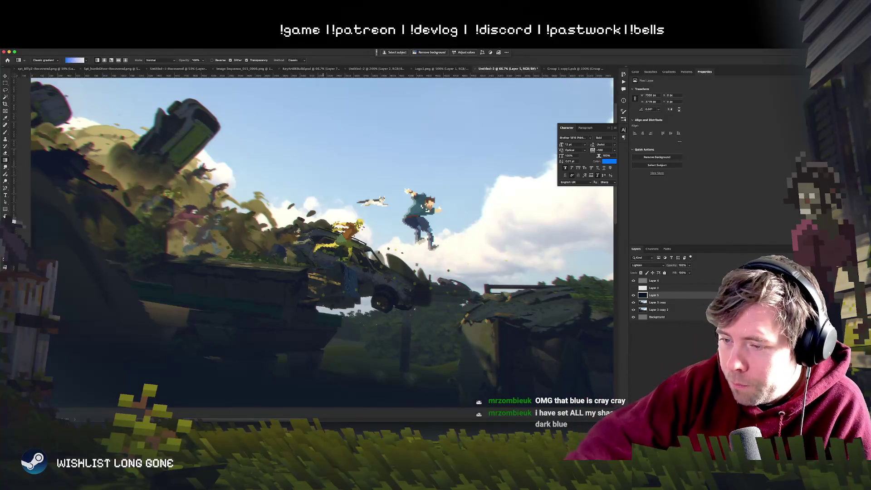
{"action": "left_click_drag", "start_coordinate": [373, 316], "coordinate": [418, 276]}
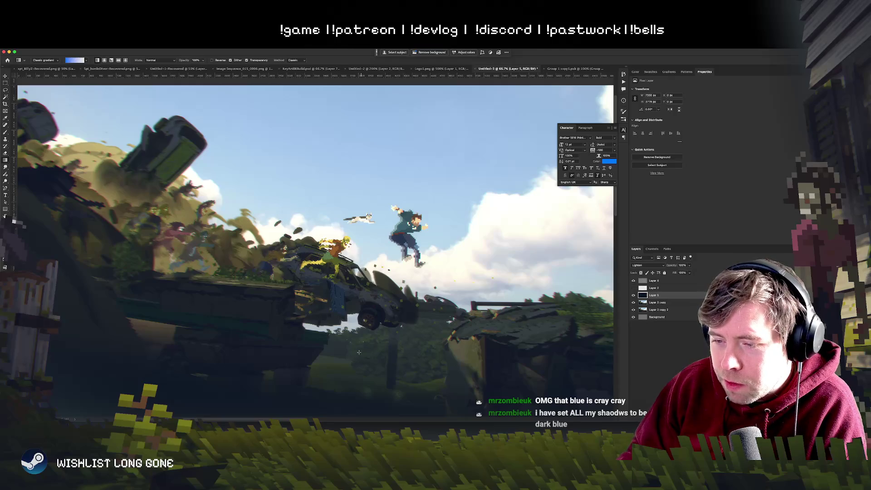
{"action": "left_click_drag", "start_coordinate": [359, 352], "coordinate": [378, 328]}
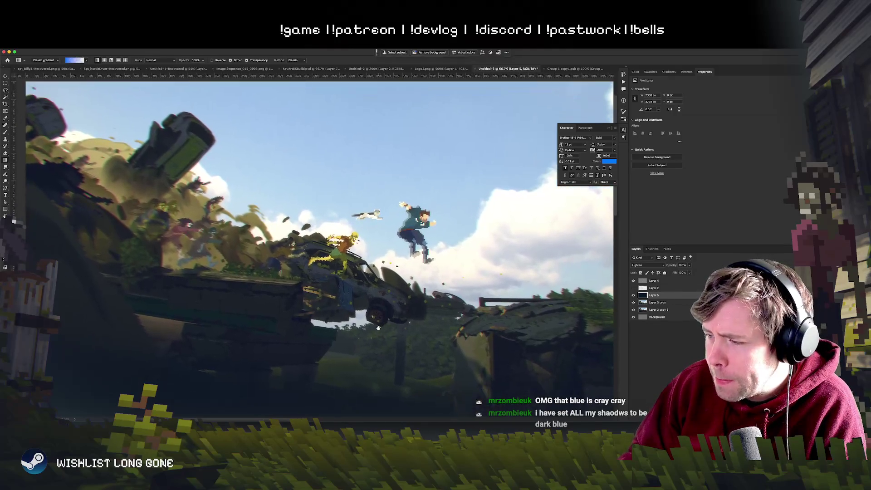
{"action": "scroll", "coordinate": [378, 328], "scroll_direction": "down", "scroll_amount": 3}
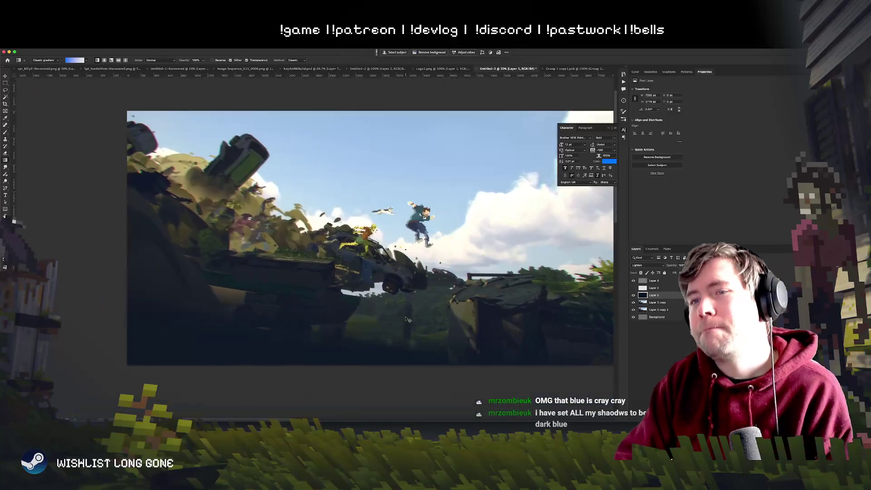
Show the LONG GONE title layer and move it into place on the scene
{"action": "mouse_move", "coordinate": [406, 319]}
{"action": "left_mouse_down"}
{"action": "mouse_move", "coordinate": [295, 299]}
{"action": "mouse_move", "coordinate": [327, 323]}
{"action": "left_mouse_up"}
{"action": "left_click", "coordinate": [633, 288]}
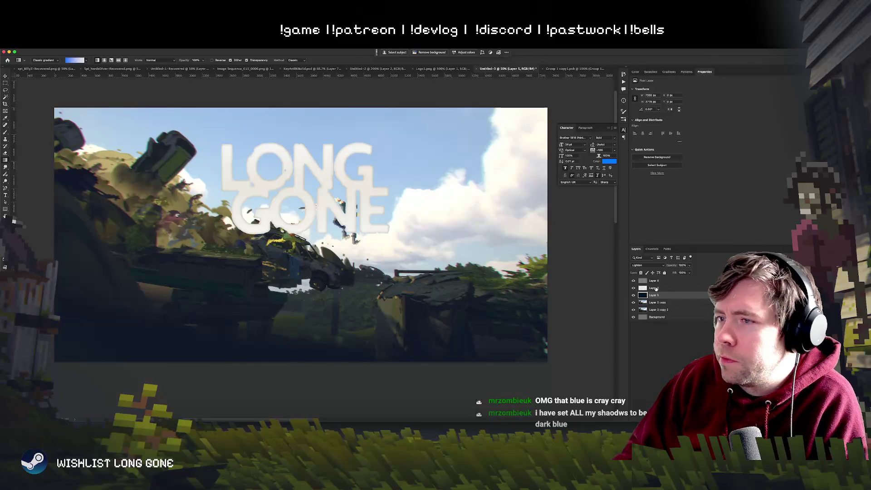
{"action": "left_click", "coordinate": [656, 289]}
{"action": "left_click", "coordinate": [5, 76]}
{"action": "mouse_move", "coordinate": [380, 231]}
{"action": "left_mouse_down"}
{"action": "mouse_move", "coordinate": [457, 237]}
{"action": "mouse_move", "coordinate": [353, 279]}
{"action": "mouse_move", "coordinate": [292, 246]}
{"action": "mouse_move", "coordinate": [255, 270]}
{"action": "mouse_move", "coordinate": [249, 251]}
{"action": "mouse_move", "coordinate": [336, 264]}
{"action": "mouse_move", "coordinate": [272, 290]}
{"action": "mouse_move", "coordinate": [321, 301]}
{"action": "mouse_move", "coordinate": [341, 343]}
{"action": "mouse_move", "coordinate": [332, 246]}
{"action": "mouse_move", "coordinate": [310, 259]}
{"action": "mouse_move", "coordinate": [340, 213]}
{"action": "left_mouse_up"}
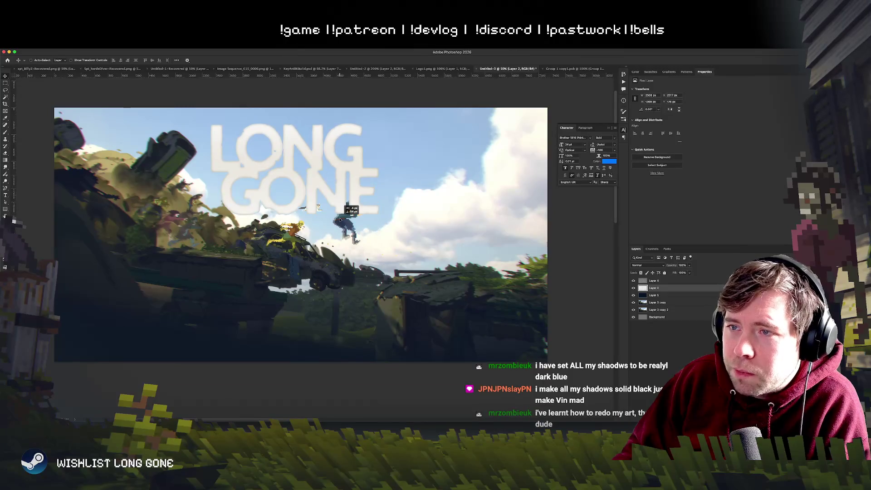
Hide the title and Magic Wand-select the sky on Layer 3 copy
{"action": "left_click", "coordinate": [633, 287]}
{"action": "left_click", "coordinate": [657, 302]}
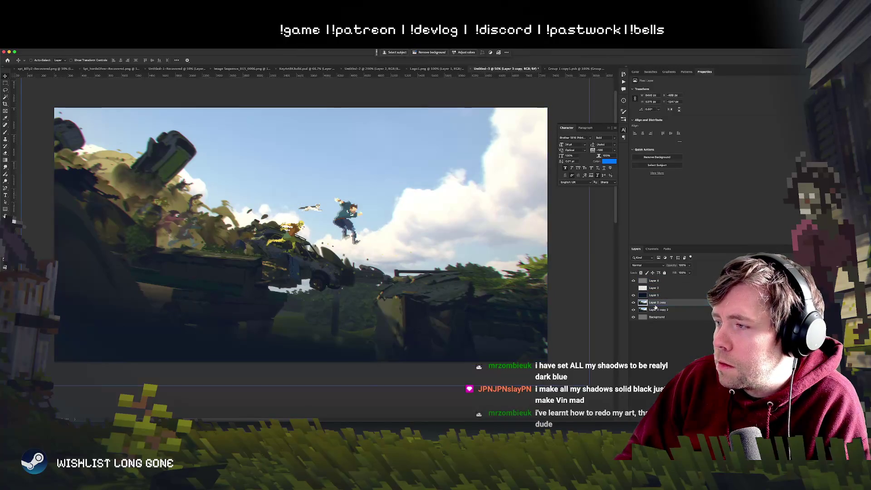
{"action": "scroll", "coordinate": [315, 239], "scroll_direction": "up", "scroll_amount": 6}
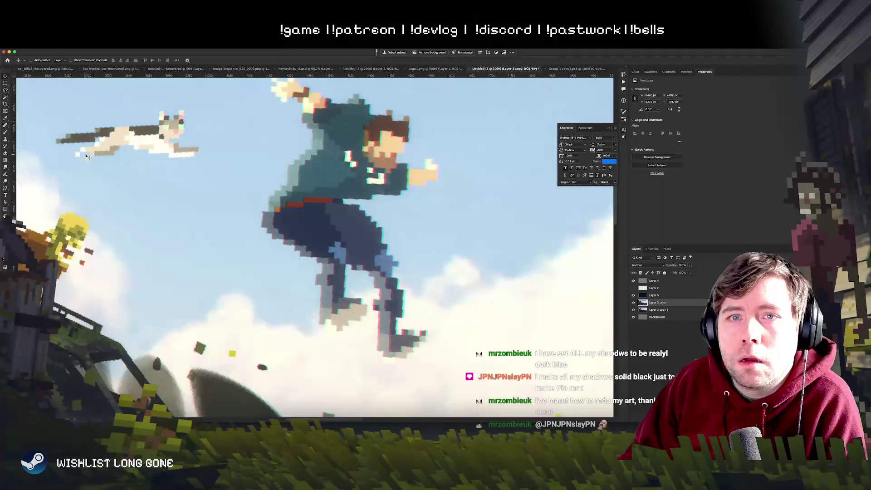
{"action": "left_click", "coordinate": [6, 97]}
{"action": "left_click", "coordinate": [282, 262]}
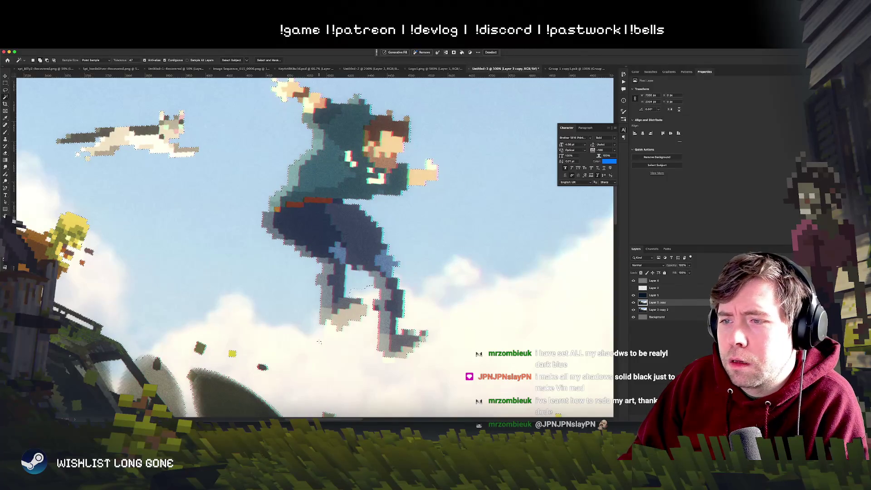
{"action": "mouse_move", "coordinate": [360, 134]}
{"action": "left_mouse_down"}
{"action": "mouse_move", "coordinate": [200, 310]}
{"action": "mouse_move", "coordinate": [374, 320]}
{"action": "mouse_move", "coordinate": [438, 254]}
{"action": "left_mouse_up"}
{"action": "scroll", "coordinate": [438, 254], "scroll_direction": "down", "scroll_amount": 5}
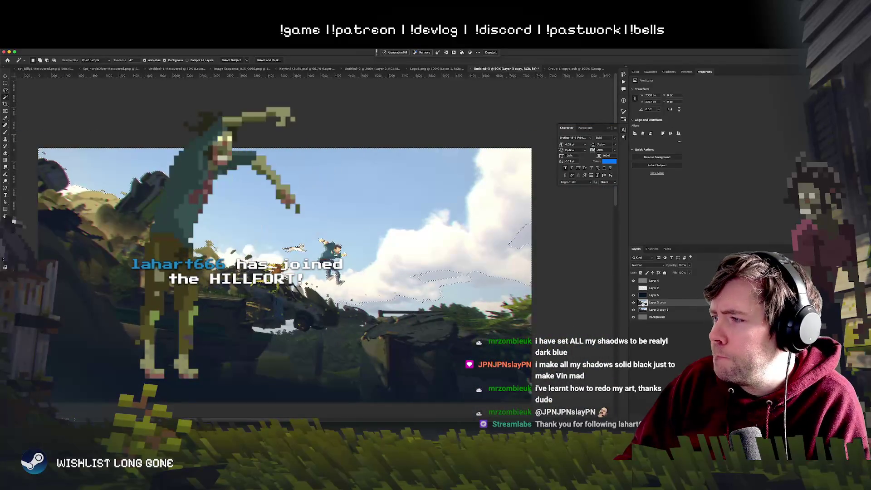
Show the LONG GONE layer again and mask it to the sky selection
{"action": "left_click", "coordinate": [654, 287]}
{"action": "left_click", "coordinate": [633, 289]}
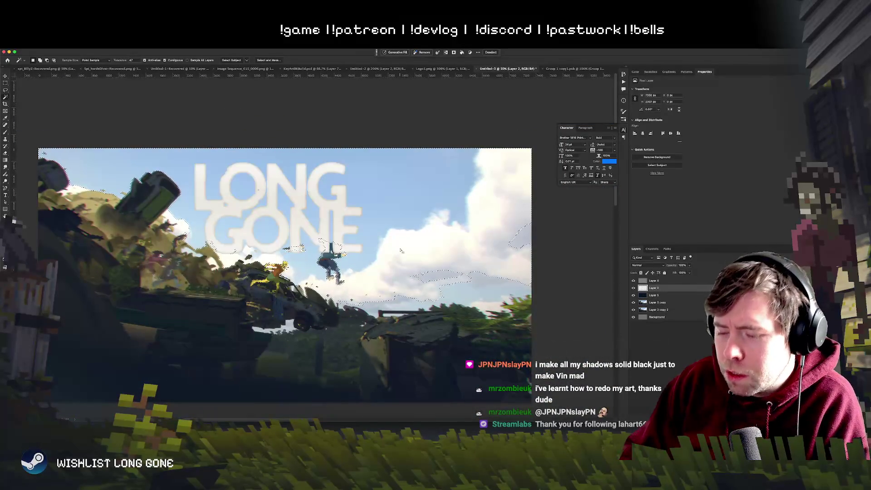
{"action": "scroll", "coordinate": [401, 250], "scroll_direction": "up", "scroll_amount": 3}
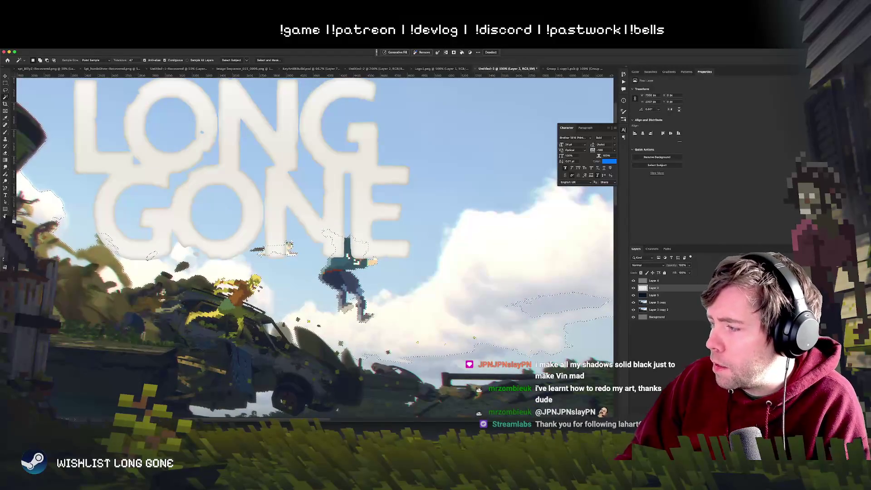
{"action": "left_click", "coordinate": [660, 355]}
{"action": "left_click_drag", "start_coordinate": [272, 206], "coordinate": [348, 248]}
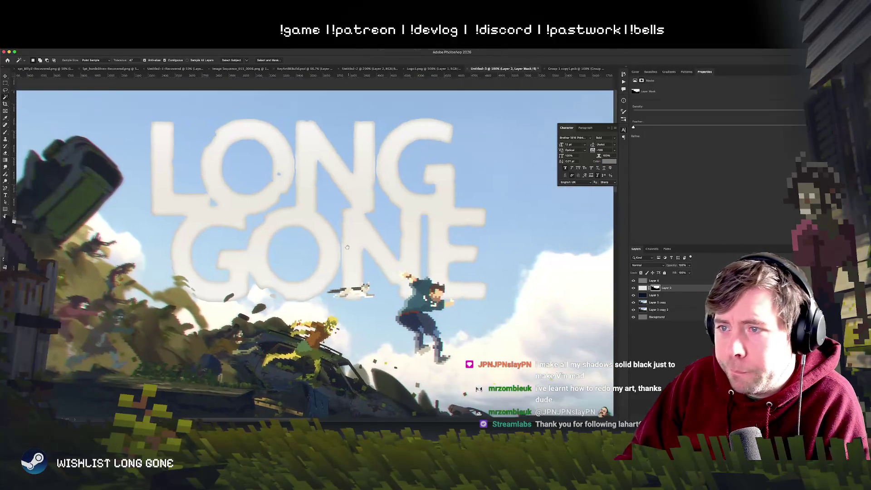
Target the logo's pixels and move the LONG GONE logo slightly right
{"action": "left_click", "coordinate": [5, 82]}
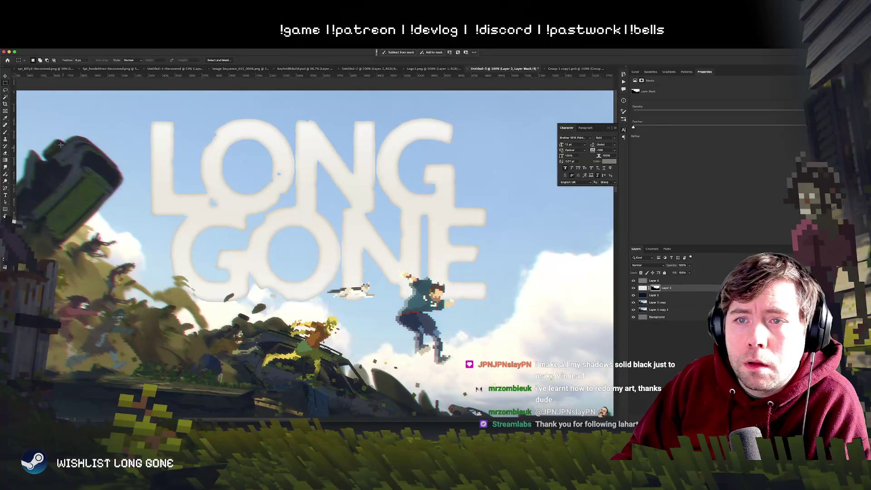
{"action": "left_click", "coordinate": [5, 76]}
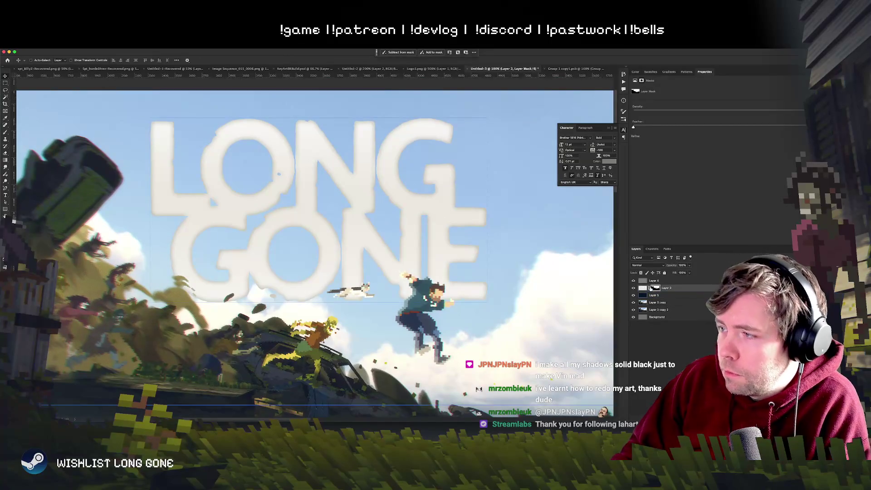
{"action": "left_click", "coordinate": [650, 287]}
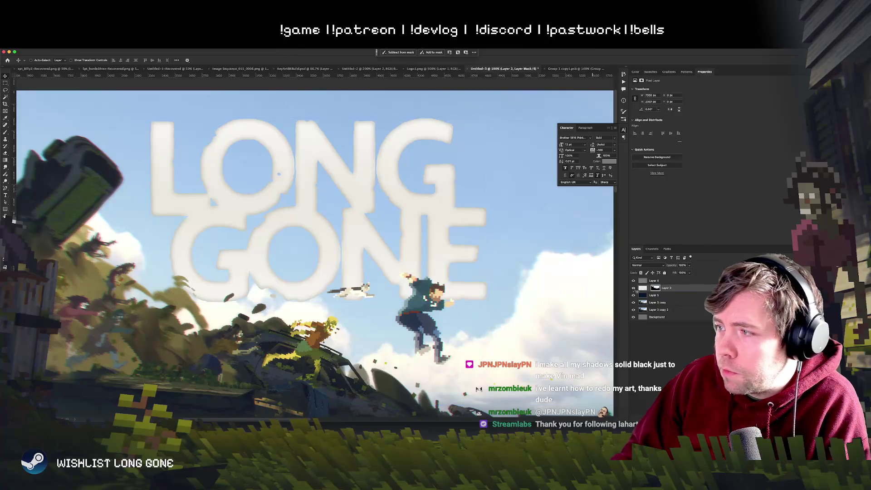
{"action": "mouse_move", "coordinate": [445, 263]}
{"action": "left_mouse_down"}
{"action": "mouse_move", "coordinate": [530, 257]}
{"action": "mouse_move", "coordinate": [508, 267]}
{"action": "mouse_move", "coordinate": [522, 291]}
{"action": "mouse_move", "coordinate": [516, 277]}
{"action": "mouse_move", "coordinate": [511, 284]}
{"action": "mouse_move", "coordinate": [521, 283]}
{"action": "mouse_move", "coordinate": [519, 272]}
{"action": "left_mouse_up"}
{"action": "scroll", "coordinate": [454, 295], "scroll_direction": "right", "scroll_amount": 3}
Invert the logo to black and reposition it up and left in the sky
{"action": "key", "text": "ctrl+i"}
{"action": "key", "text": "ctrl+u"}
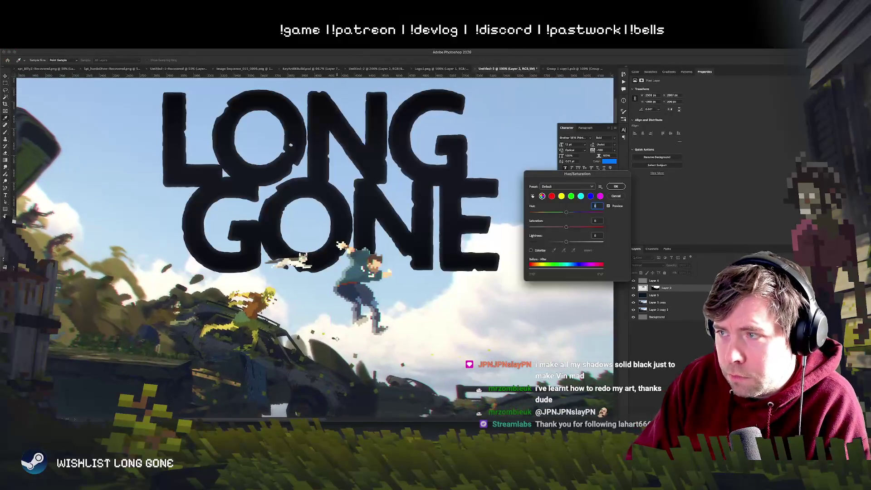
{"action": "key", "text": "Escape"}
{"action": "key", "text": "ctrl+minus"}
{"action": "key", "text": "ctrl+minus"}
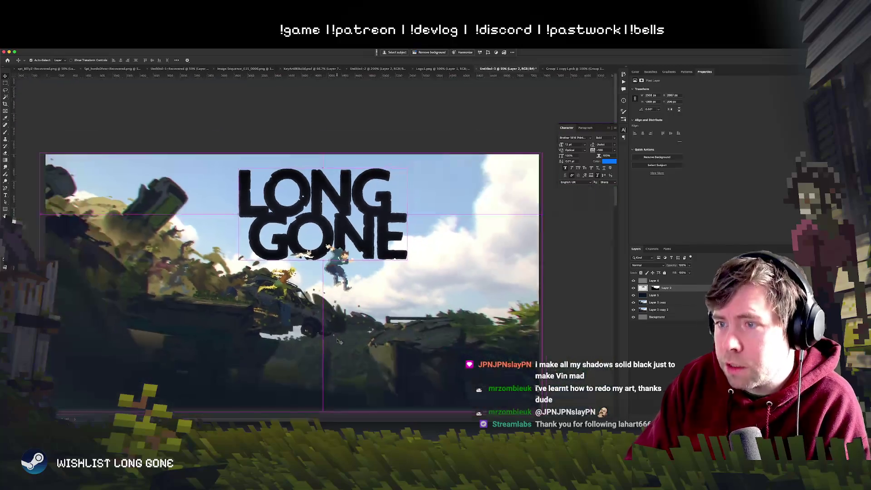
{"action": "key", "text": "ctrl+plus"}
{"action": "mouse_move", "coordinate": [370, 277]}
{"action": "left_mouse_down"}
{"action": "mouse_move", "coordinate": [311, 262]}
{"action": "mouse_move", "coordinate": [354, 289]}
{"action": "left_mouse_up"}
{"action": "key", "text": "ctrl+minus"}
{"action": "key", "text": "ctrl+minus"}
{"action": "key", "text": "ctrl+minus"}
{"action": "key", "text": "ctrl+plus"}
{"action": "key", "text": "ctrl+plus"}
{"action": "key", "text": "ctrl+plus"}
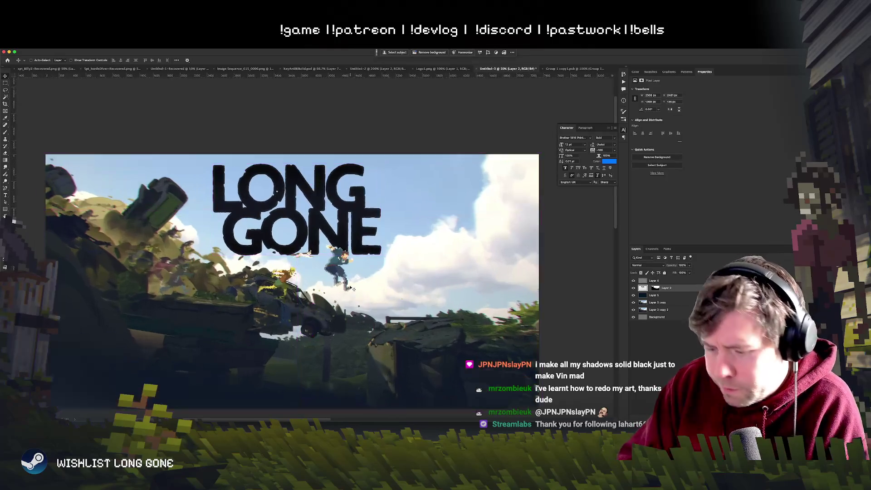
Raise the logo's Hue/Saturation Lightness to white and nudge it about 17 px right
{"action": "key", "text": "ctrl+u"}
{"action": "left_click_drag", "start_coordinate": [566, 241], "coordinate": [599, 245]}
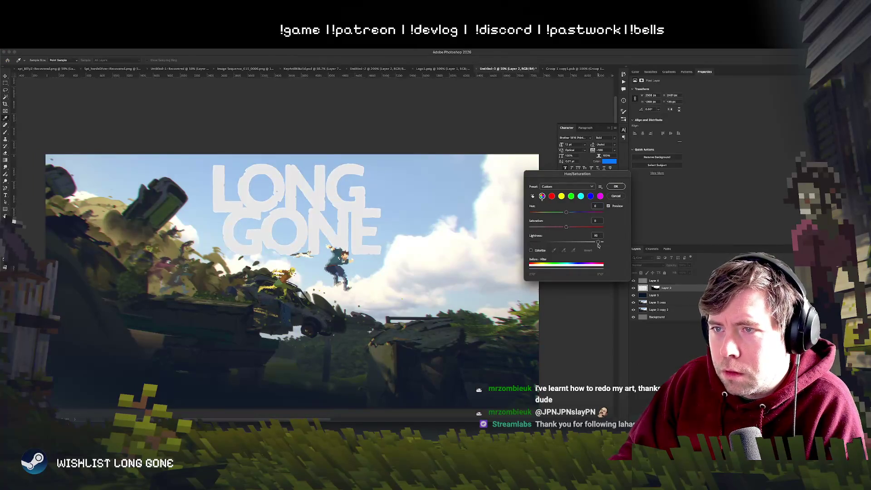
{"action": "left_click", "coordinate": [616, 186]}
{"action": "key", "text": "v"}
{"action": "mouse_move", "coordinate": [340, 218]}
{"action": "left_mouse_down"}
{"action": "mouse_move", "coordinate": [357, 203]}
{"action": "mouse_move", "coordinate": [363, 226]}
{"action": "left_mouse_up"}
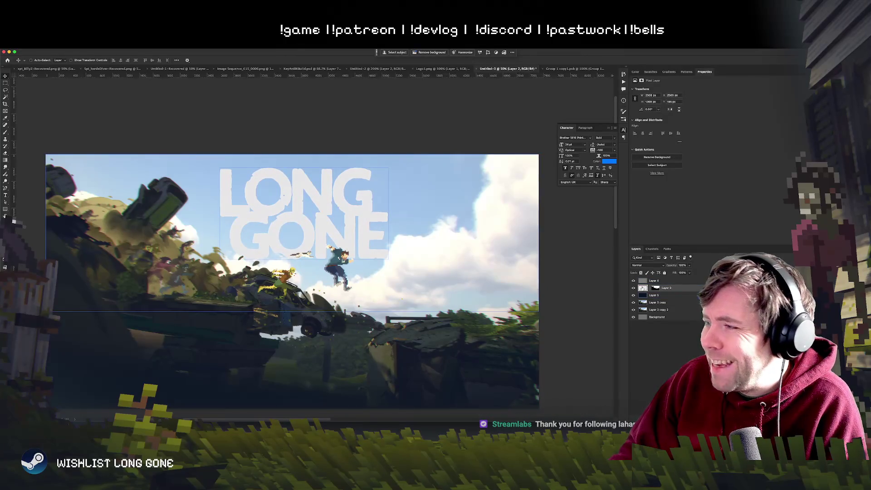
{"action": "double_click", "coordinate": [687, 289]}
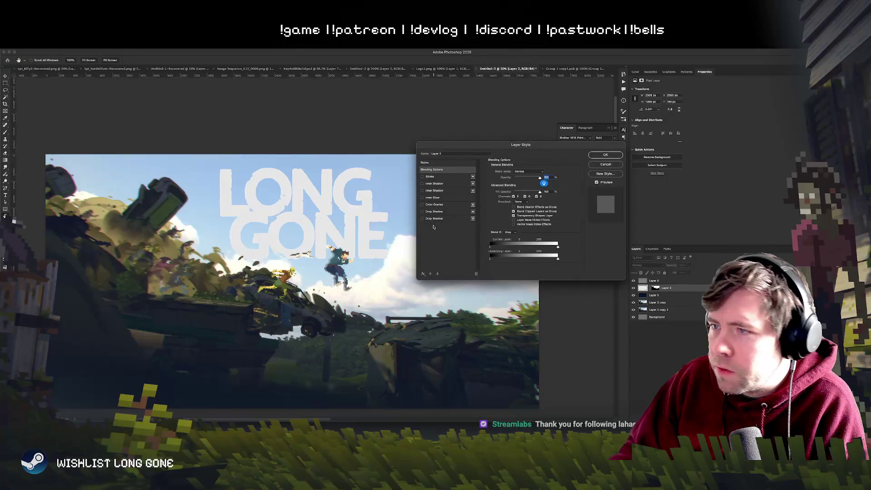
Try a drop shadow on the LONG GONE logo, discard it, and nudge the logo slightly right and up
{"action": "left_click", "coordinate": [426, 219]}
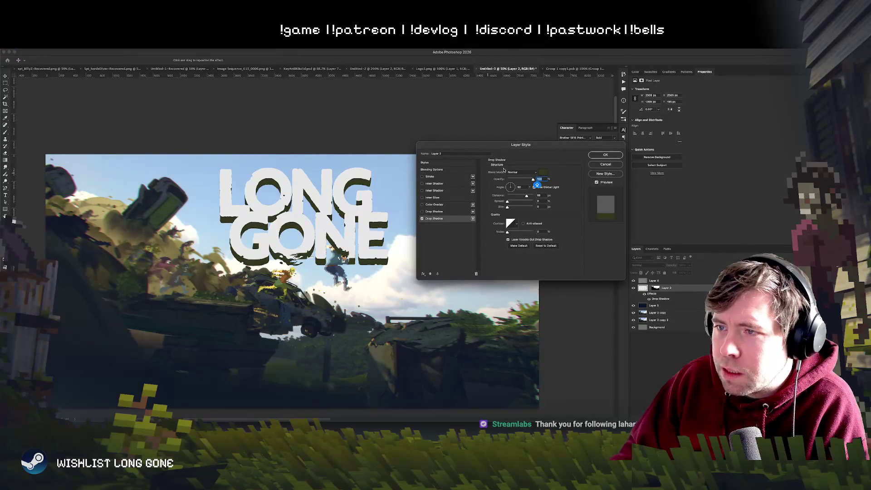
{"action": "left_click", "coordinate": [617, 165]}
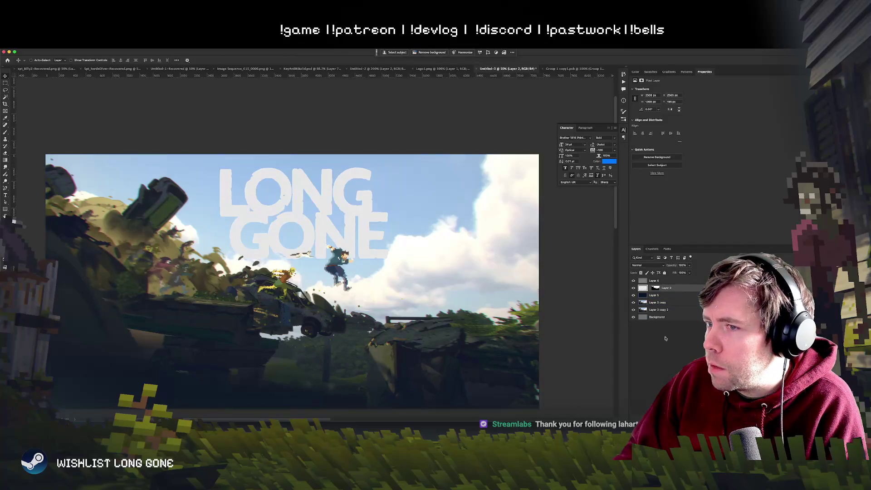
{"action": "left_click_drag", "start_coordinate": [309, 253], "coordinate": [310, 252]}
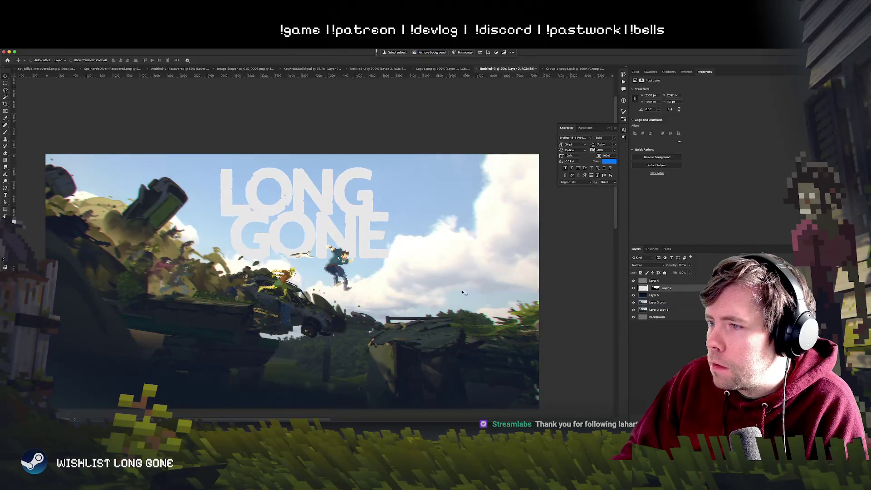
{"action": "scroll", "coordinate": [448, 290], "scroll_direction": "down", "scroll_amount": 2}
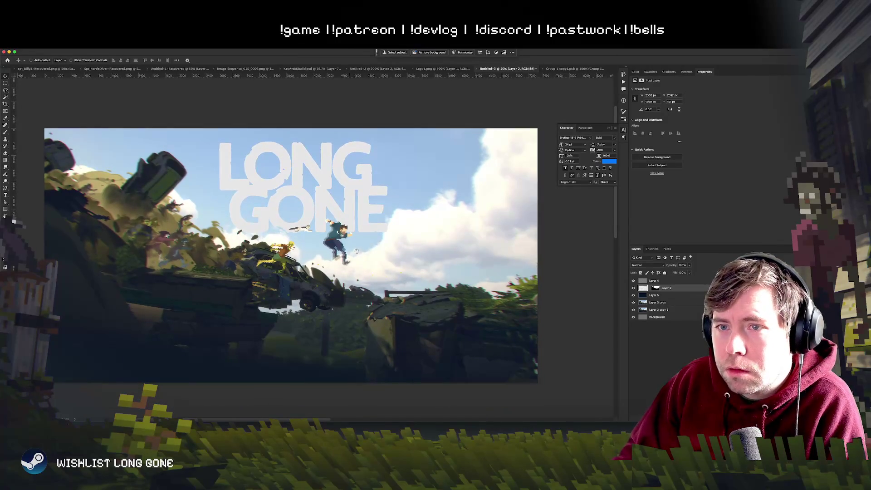
Shift the Layer 3 copy dark ground image about 75 px right
{"action": "scroll", "coordinate": [357, 251], "scroll_direction": "left", "scroll_amount": 2}
{"action": "left_click", "coordinate": [658, 303]}
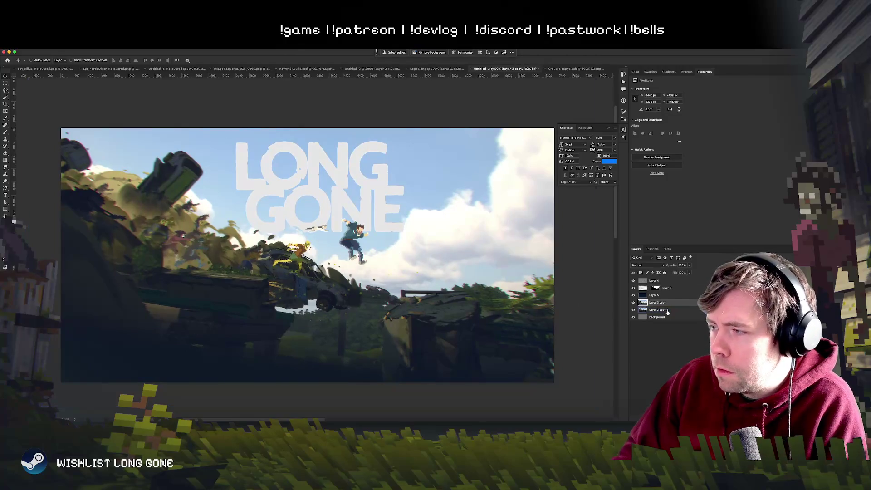
{"action": "mouse_move", "coordinate": [355, 232]}
{"action": "left_mouse_down"}
{"action": "mouse_move", "coordinate": [411, 234]}
{"action": "mouse_move", "coordinate": [356, 233]}
{"action": "left_mouse_up"}
{"action": "key", "text": "ctrl+t"}
{"action": "key", "text": "Return"}
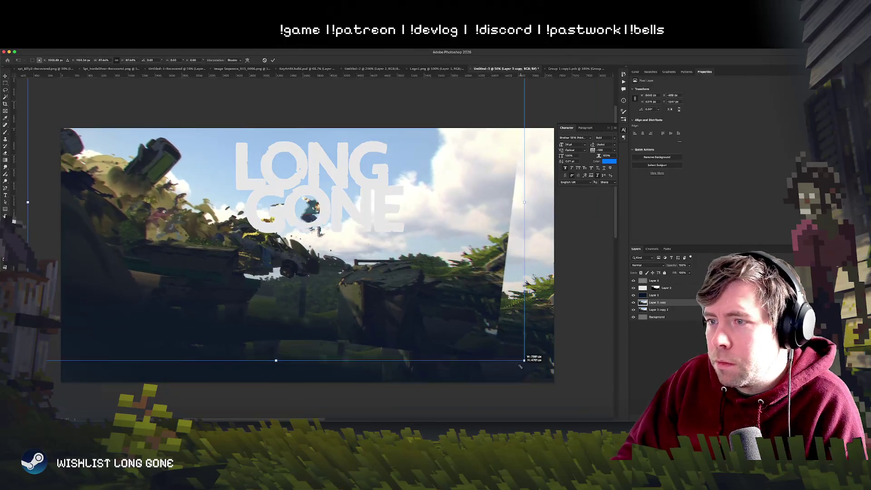
Duplicate the ground layer below Layer 5 and move the copy up and right
{"action": "left_click", "coordinate": [667, 310]}
{"action": "left_click_drag", "start_coordinate": [674, 298], "coordinate": [671, 300]}
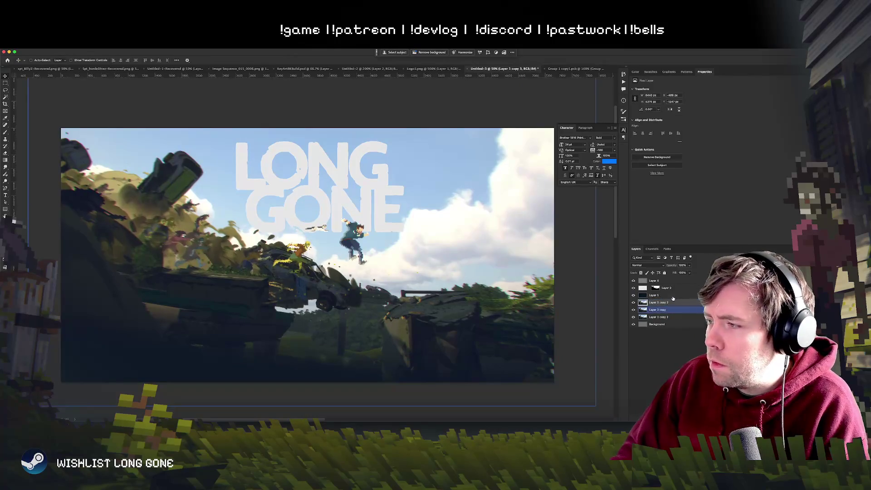
{"action": "key", "text": "ctrl+t"}
{"action": "left_click_drag", "start_coordinate": [308, 321], "coordinate": [326, 293]}
Align the ground copy's right edge with the canvas edge, checking the view at 50%
{"action": "key", "text": "ctrl+minus"}
{"action": "key", "text": "ctrl+minus"}
{"action": "key", "text": "ctrl+plus"}
{"action": "key", "text": "ctrl+minus"}
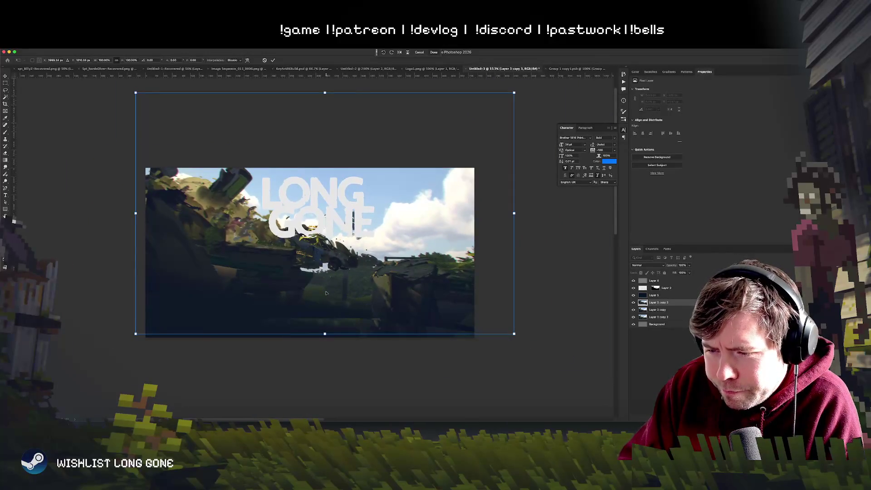
{"action": "key", "text": "ctrl+minus"}
{"action": "key", "text": "ctrl+plus"}
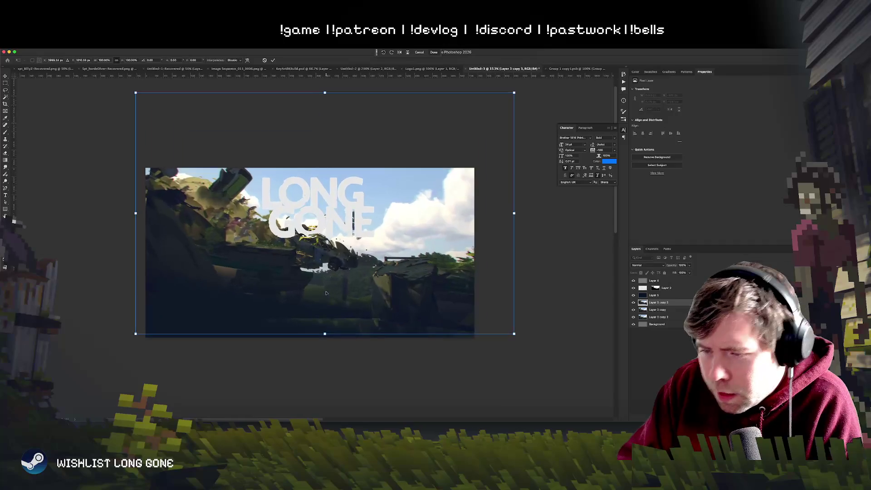
{"action": "key", "text": "ctrl+plus"}
{"action": "key", "text": "ctrl+minus"}
{"action": "key", "text": "ctrl+minus"}
{"action": "key", "text": "ctrl+plus"}
{"action": "key", "text": "ctrl+plus"}
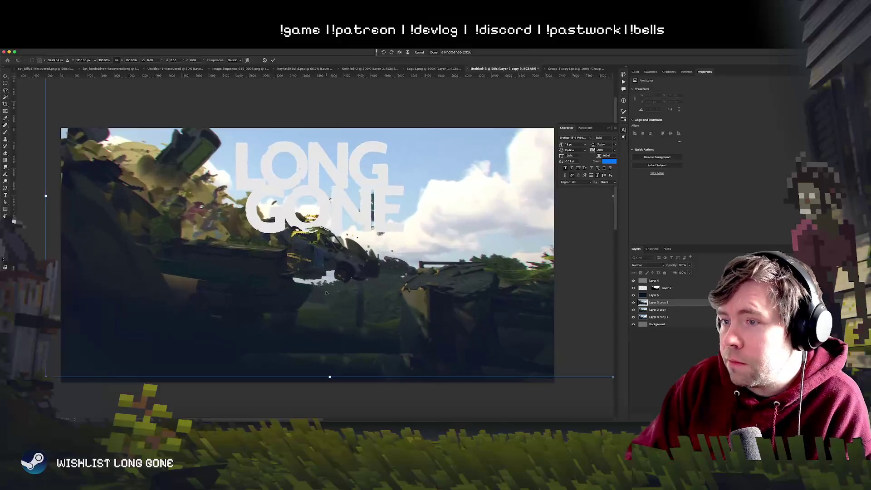
{"action": "mouse_move", "coordinate": [458, 329]}
{"action": "left_mouse_down"}
{"action": "mouse_move", "coordinate": [436, 330]}
{"action": "mouse_move", "coordinate": [529, 378]}
{"action": "left_mouse_up"}
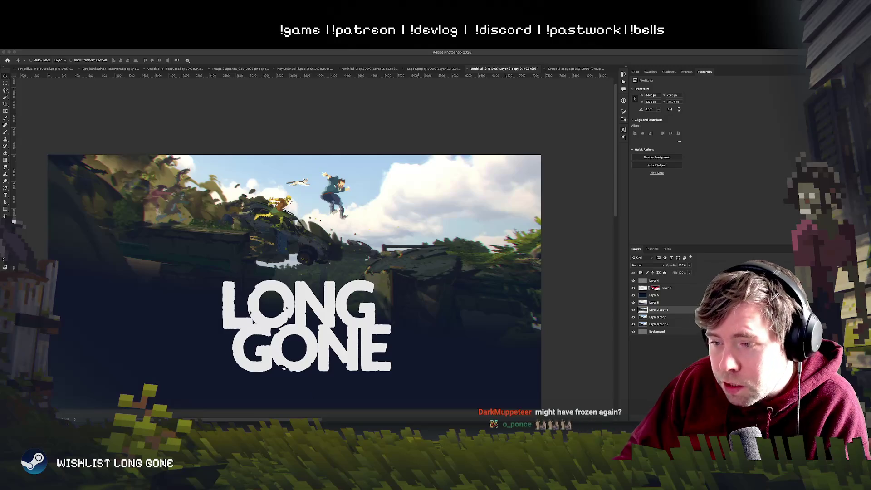
Move the scene artwork up and to the left on the canvas
{"action": "mouse_move", "coordinate": [250, 284]}
{"action": "left_mouse_down"}
{"action": "mouse_move", "coordinate": [317, 256]}
{"action": "mouse_move", "coordinate": [293, 285]}
{"action": "left_mouse_up"}
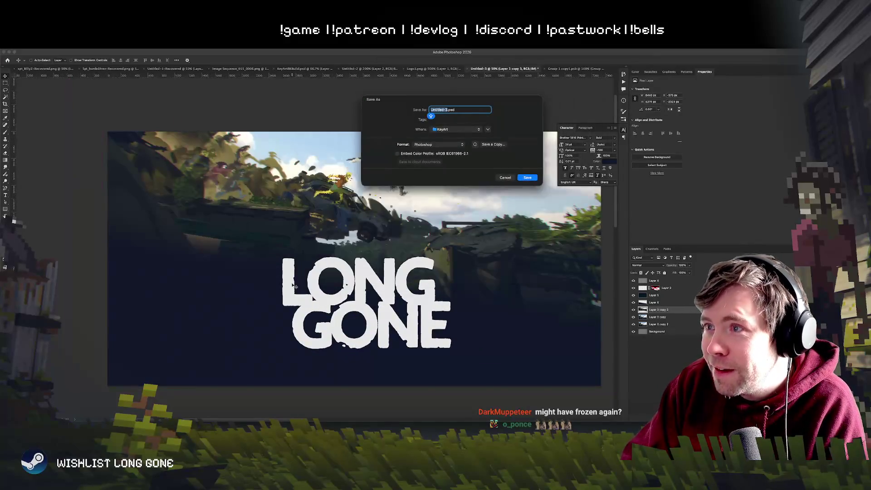
{"action": "mouse_move", "coordinate": [295, 286]}
{"action": "left_mouse_down"}
{"action": "mouse_move", "coordinate": [353, 321]}
{"action": "mouse_move", "coordinate": [294, 272]}
{"action": "mouse_move", "coordinate": [278, 240]}
{"action": "left_mouse_up"}
{"action": "left_click", "coordinate": [653, 295]}
Reposition the Layer 6 darkening layer and set its opacity to 53%
{"action": "left_click", "coordinate": [653, 302]}
{"action": "mouse_move", "coordinate": [392, 241]}
{"action": "left_mouse_down"}
{"action": "mouse_move", "coordinate": [400, 292]}
{"action": "mouse_move", "coordinate": [397, 241]}
{"action": "left_mouse_up"}
{"action": "left_click", "coordinate": [689, 265]}
{"action": "left_click_drag", "start_coordinate": [693, 272], "coordinate": [679, 274]}
{"action": "mouse_move", "coordinate": [440, 251]}
{"action": "left_mouse_down"}
{"action": "mouse_move", "coordinate": [433, 295]}
{"action": "mouse_move", "coordinate": [434, 226]}
{"action": "left_mouse_up"}
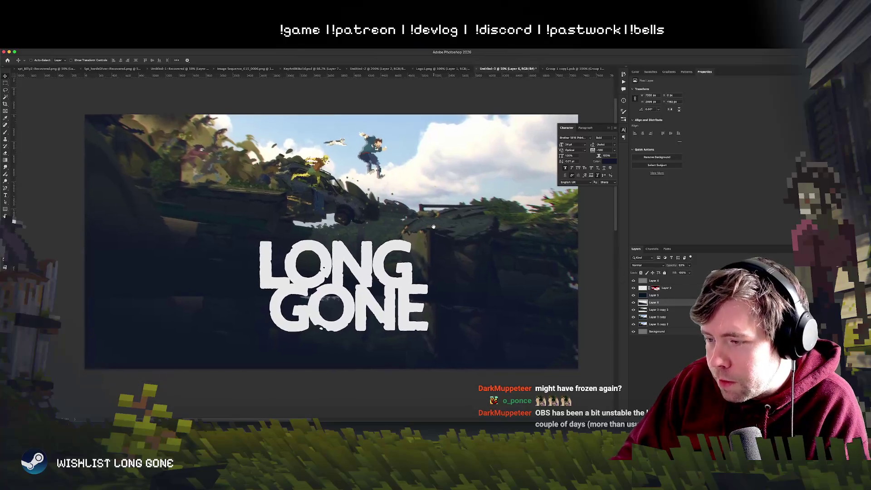
Select Layer 2 and centre the LONG GONE logo on the canvas
{"action": "left_click", "coordinate": [479, 235]}
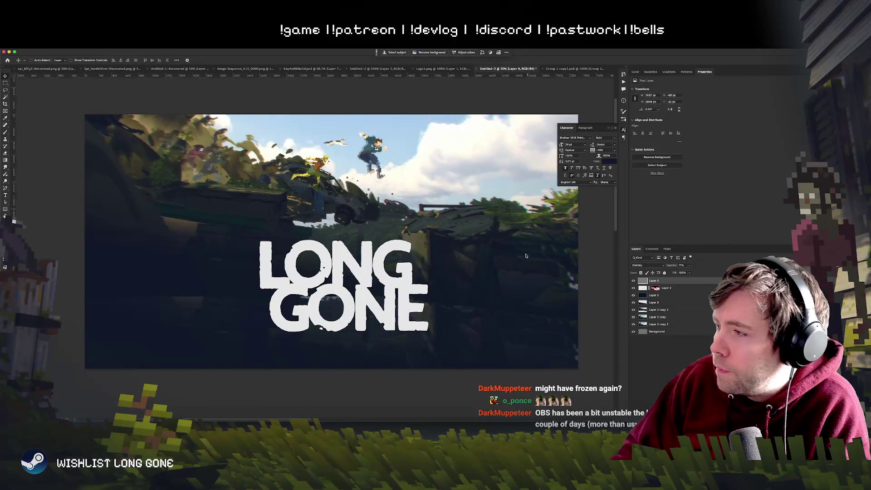
{"action": "left_click_drag", "start_coordinate": [656, 288], "coordinate": [643, 310]}
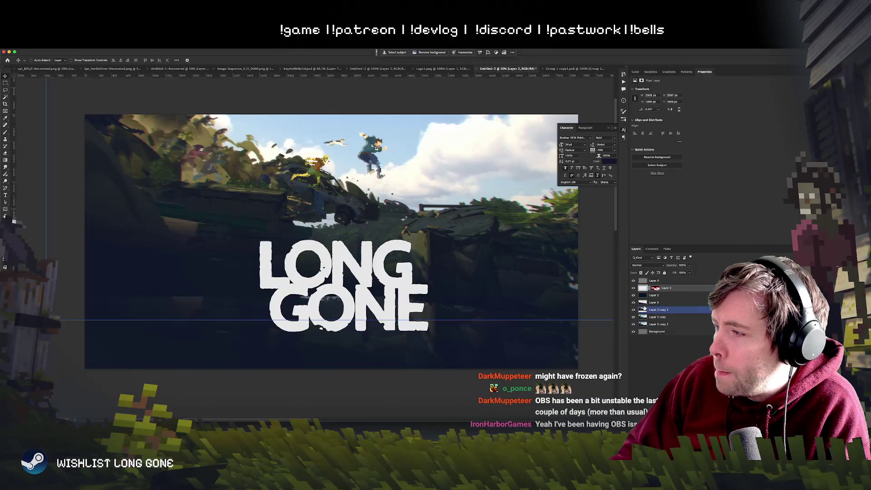
{"action": "mouse_move", "coordinate": [436, 282]}
{"action": "left_mouse_down"}
{"action": "mouse_move", "coordinate": [467, 247]}
{"action": "mouse_move", "coordinate": [495, 278]}
{"action": "left_mouse_up"}
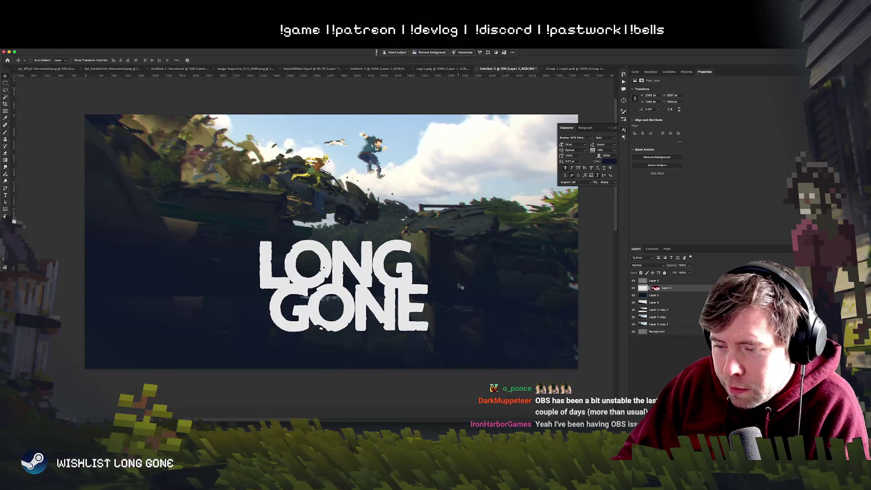
{"action": "key", "text": "super"}
Enlarge the logo proportionally and move it down and left
{"action": "key", "text": "super+t"}
{"action": "left_click_drag", "start_coordinate": [428, 237], "coordinate": [500, 200]}
{"action": "left_click_drag", "start_coordinate": [431, 280], "coordinate": [394, 305]}
{"action": "key", "text": "Return"}
{"action": "key", "text": "super+minus"}
{"action": "key", "text": "super+plus"}
Shrink the logo to about 80% and raise it about 24 px
{"action": "key", "text": "super+t"}
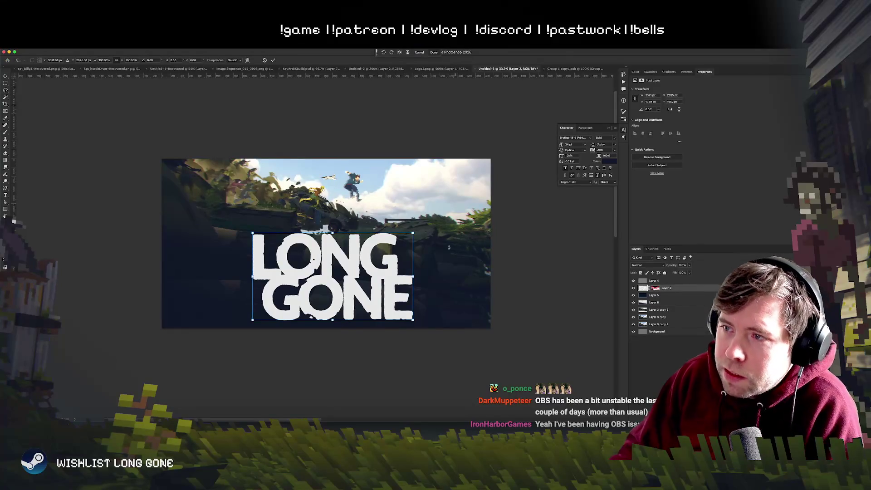
{"action": "left_click_drag", "start_coordinate": [412, 232], "coordinate": [380, 251]}
{"action": "left_click_drag", "start_coordinate": [339, 287], "coordinate": [350, 281]}
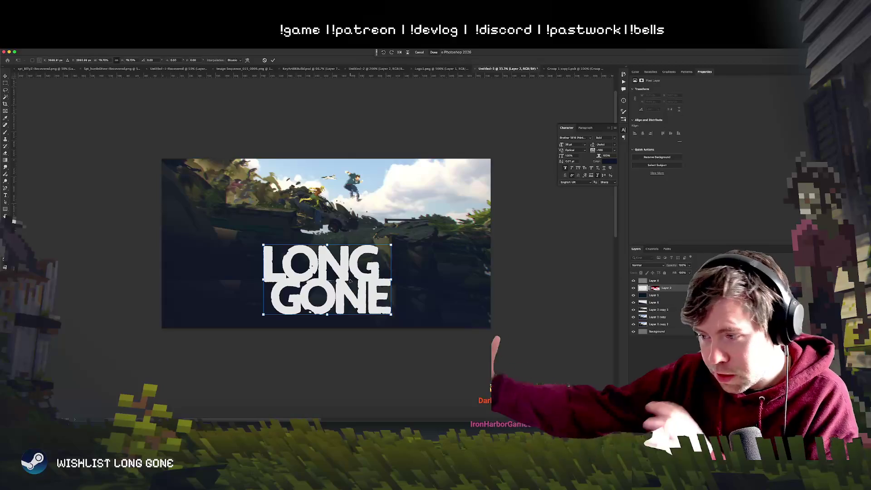
{"action": "left_click_drag", "start_coordinate": [350, 281], "coordinate": [353, 268]}
{"action": "key", "text": "Return"}
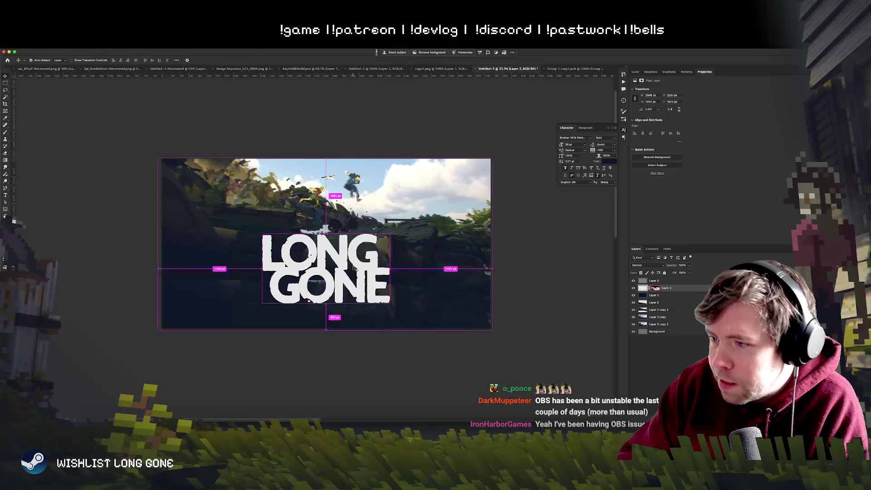
Lower the logo about 24 px, zoomed in at 50%
{"action": "key", "text": "super+minus"}
{"action": "key", "text": "super+equal"}
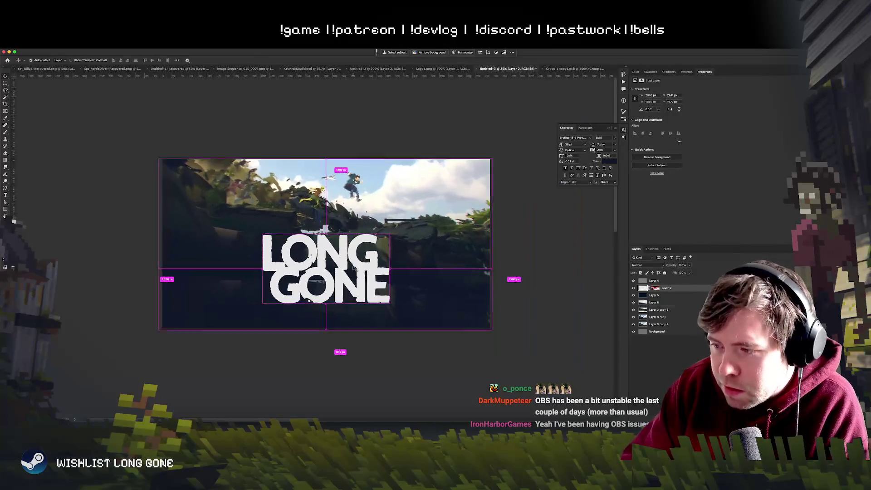
{"action": "key", "text": "super+equal"}
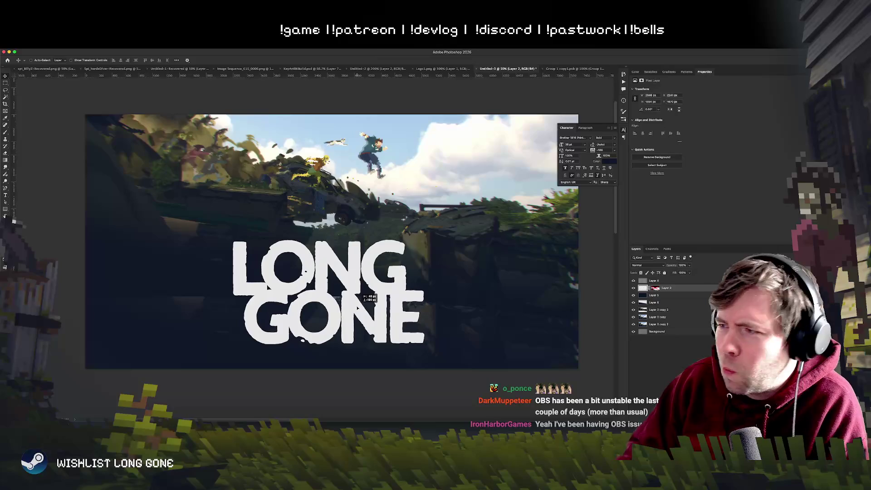
{"action": "mouse_move", "coordinate": [385, 284]}
{"action": "left_mouse_down"}
{"action": "mouse_move", "coordinate": [387, 294]}
{"action": "mouse_move", "coordinate": [408, 291]}
{"action": "left_mouse_up"}
Check the layout at 33.3% and switch to the three-logo-variant document
{"action": "key", "text": "super+minus"}
{"action": "key", "text": "super+minus"}
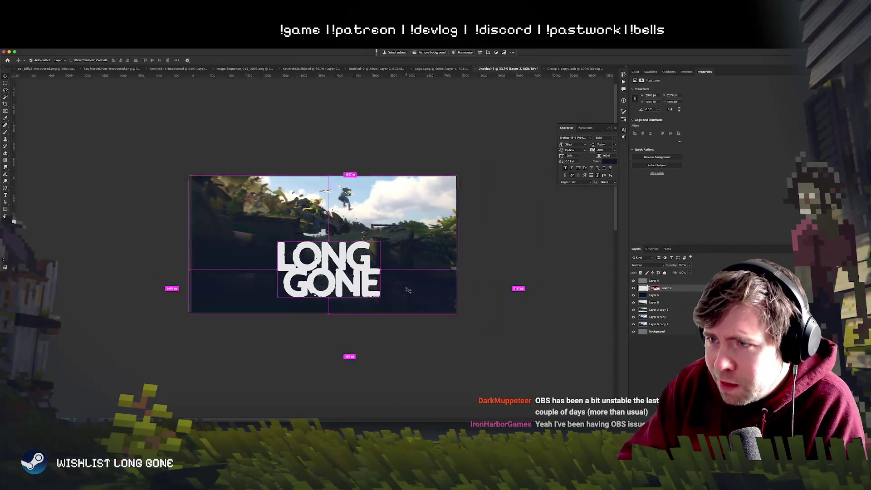
{"action": "key", "text": "super+equal"}
{"action": "key", "text": "super"}
{"action": "key", "text": "super"}
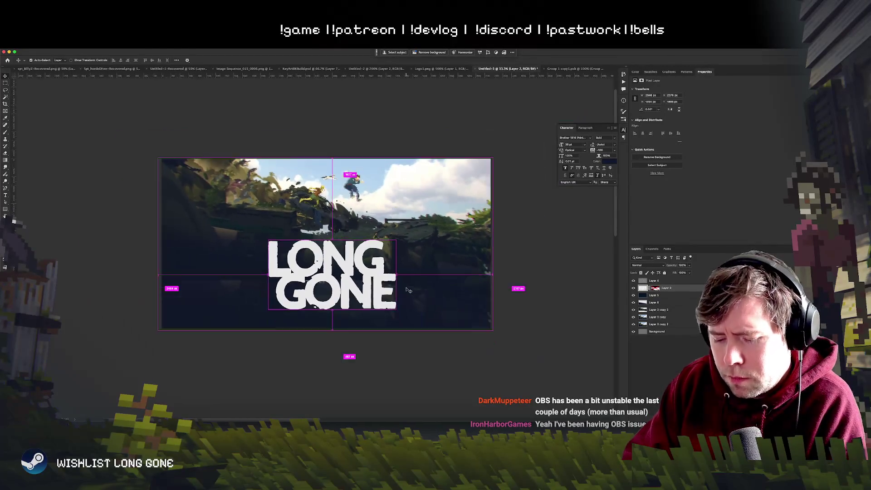
{"action": "left_click", "coordinate": [375, 68]}
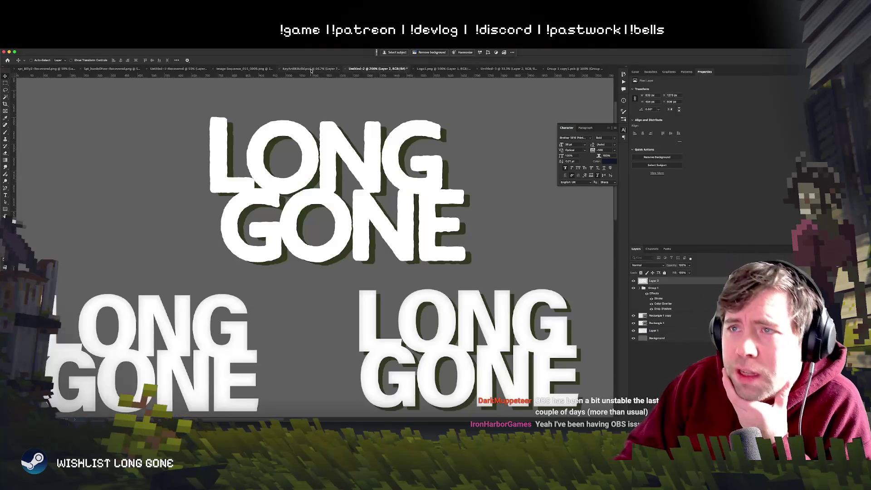
Switch to KeyArt8KBuild.psd and zoom out to see the whole key art
{"action": "left_click", "coordinate": [309, 68]}
{"action": "key", "text": "super+minus"}
{"action": "key", "text": "super+minus"}
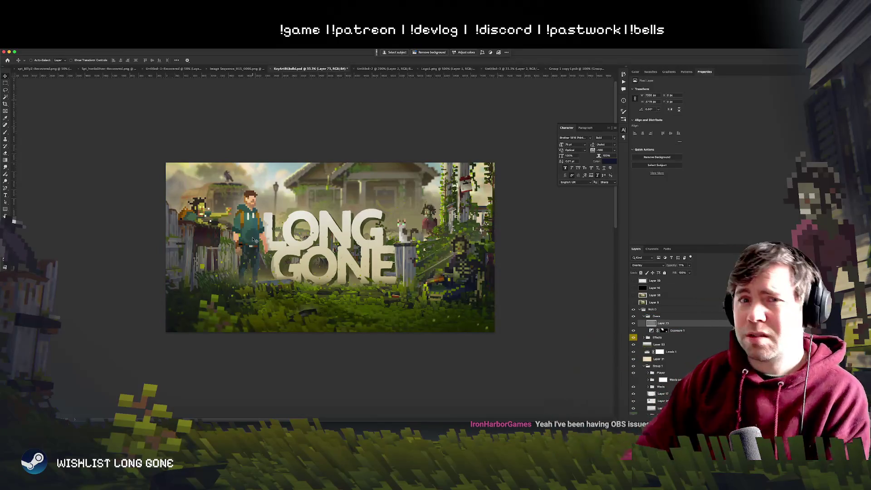
{"action": "right_click", "coordinate": [310, 238]}
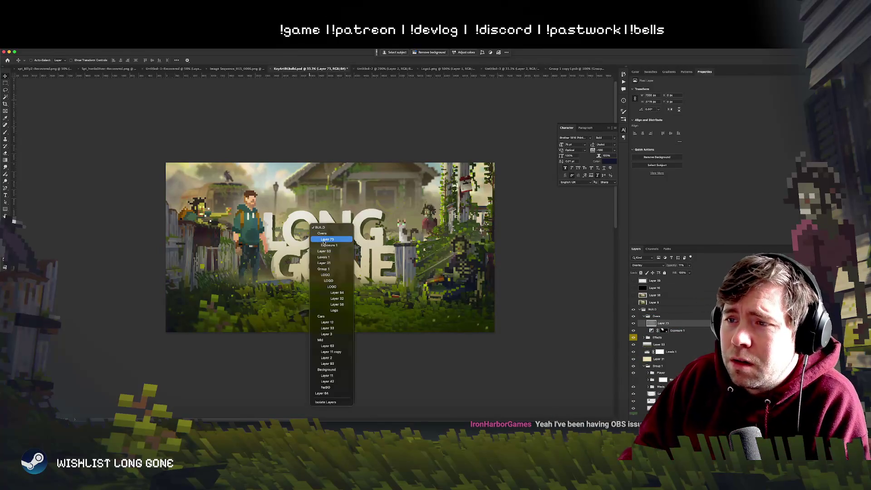
{"action": "key", "text": "Escape"}
Add vertical guides at the logo's left and right edges, then go to Untitled-3
{"action": "mouse_move", "coordinate": [13, 116]}
{"action": "left_mouse_down"}
{"action": "mouse_move", "coordinate": [99, 109]}
{"action": "mouse_move", "coordinate": [263, 129]}
{"action": "left_mouse_up"}
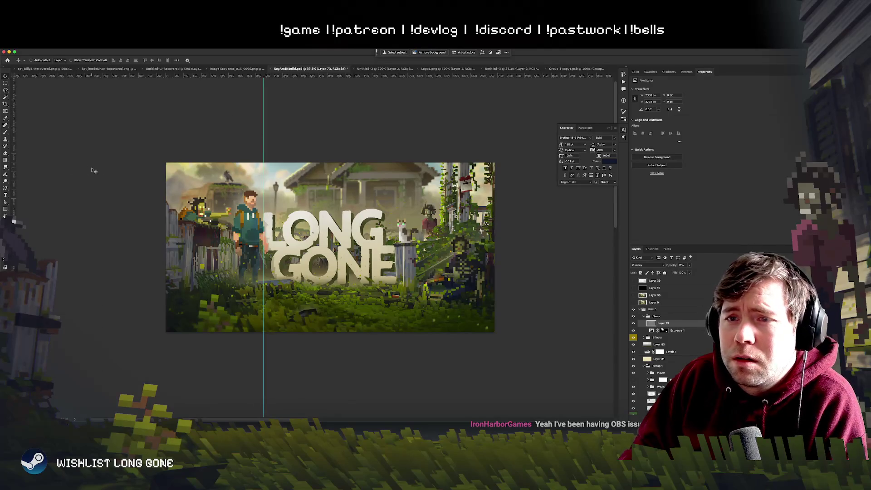
{"action": "mouse_move", "coordinate": [13, 163]}
{"action": "left_mouse_down"}
{"action": "mouse_move", "coordinate": [422, 191]}
{"action": "mouse_move", "coordinate": [396, 190]}
{"action": "left_mouse_up"}
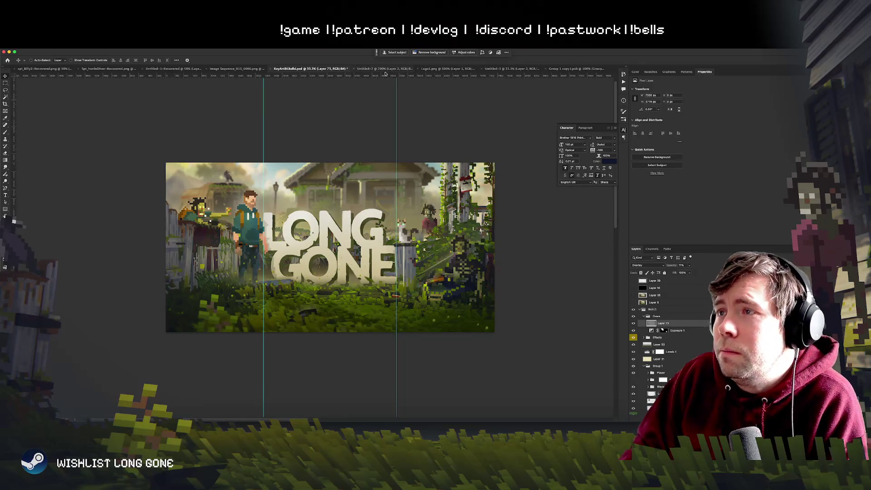
{"action": "left_click", "coordinate": [512, 69]}
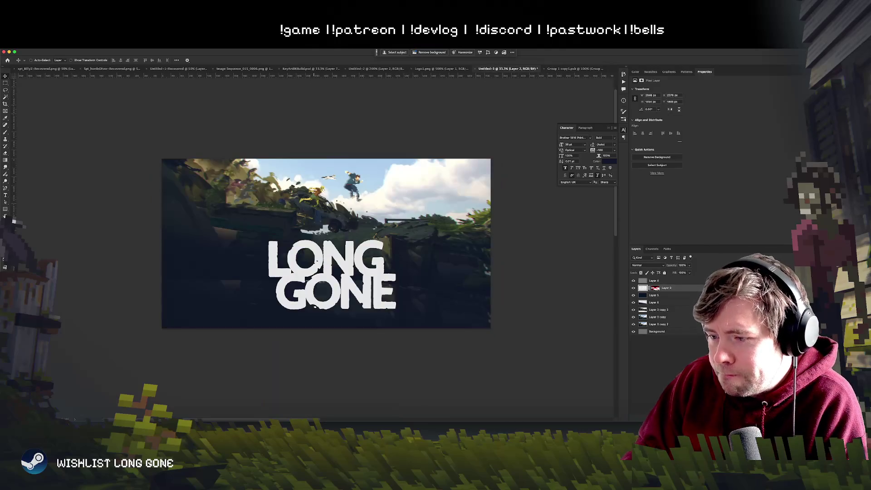
{"action": "key", "text": "super+Tab"}
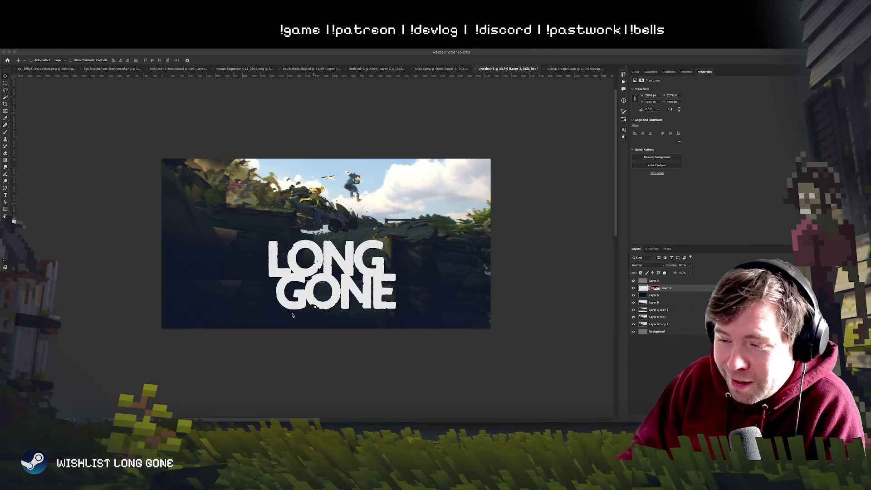
{"action": "left_click", "coordinate": [298, 316]}
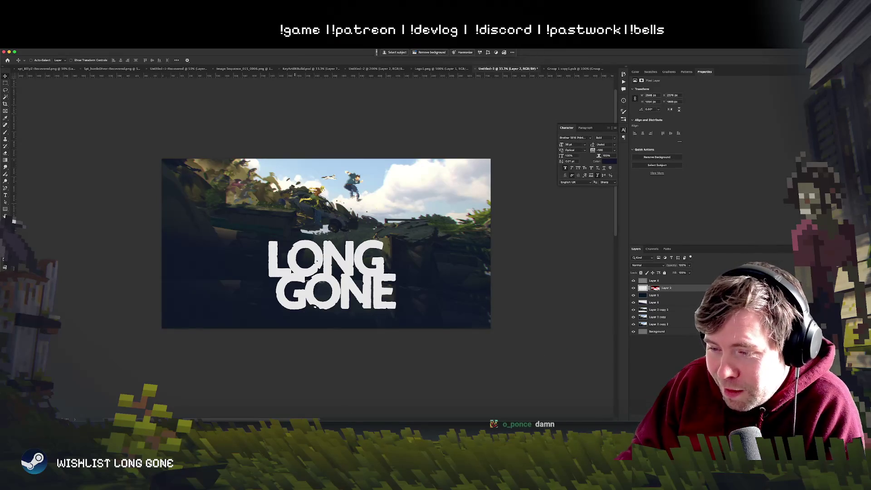
{"action": "key", "text": "super+Tab"}
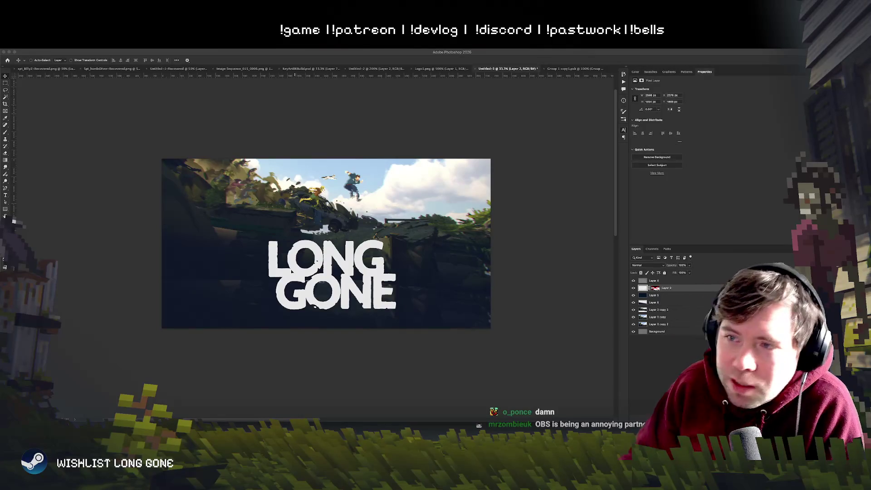
{"action": "left_click", "coordinate": [214, 392]}
{"action": "right_click", "coordinate": [295, 266]}
{"action": "left_click", "coordinate": [303, 266]}
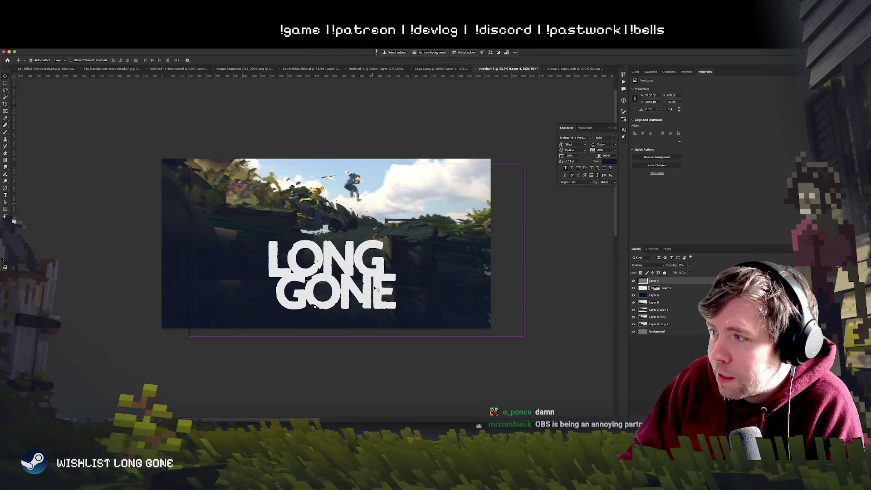
Scale the Layer 2 logo up to about 102% and reposition it, viewing at 50%
{"action": "left_click", "coordinate": [654, 302]}
{"action": "left_click", "coordinate": [674, 288]}
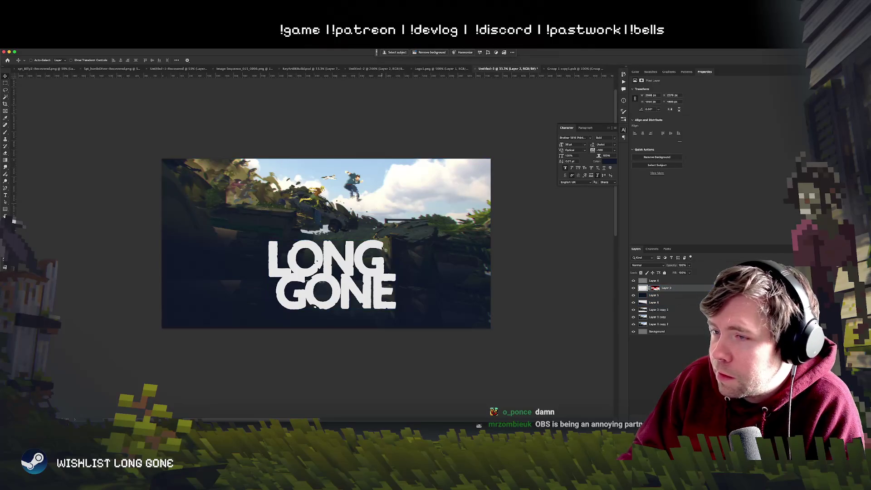
{"action": "left_click_drag", "start_coordinate": [325, 260], "coordinate": [315, 257]}
{"action": "key", "text": "ctrl+t"}
{"action": "left_click_drag", "start_coordinate": [266, 235], "coordinate": [264, 234]}
{"action": "left_click_drag", "start_coordinate": [376, 258], "coordinate": [376, 268]}
{"action": "key", "text": "Return"}
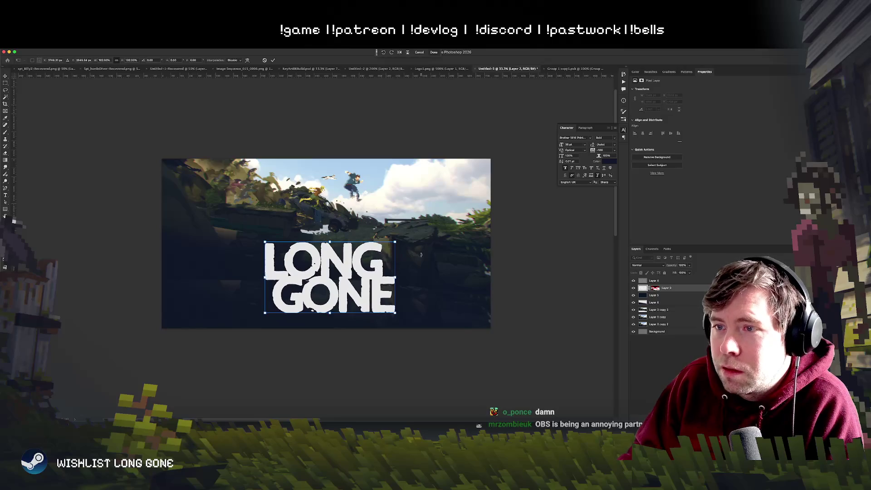
{"action": "key", "text": "ctrl+plus"}
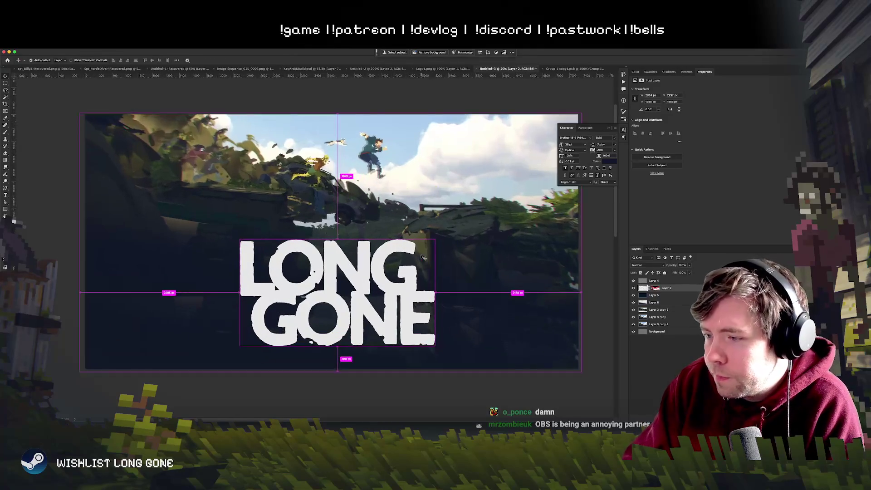
{"action": "mouse_move", "coordinate": [412, 256]}
{"action": "left_mouse_down"}
{"action": "mouse_move", "coordinate": [402, 249]}
{"action": "mouse_move", "coordinate": [391, 258]}
{"action": "mouse_move", "coordinate": [393, 241]}
{"action": "mouse_move", "coordinate": [392, 265]}
{"action": "mouse_move", "coordinate": [334, 257]}
{"action": "mouse_move", "coordinate": [386, 260]}
{"action": "left_mouse_up"}
{"action": "right_click", "coordinate": [456, 227]}
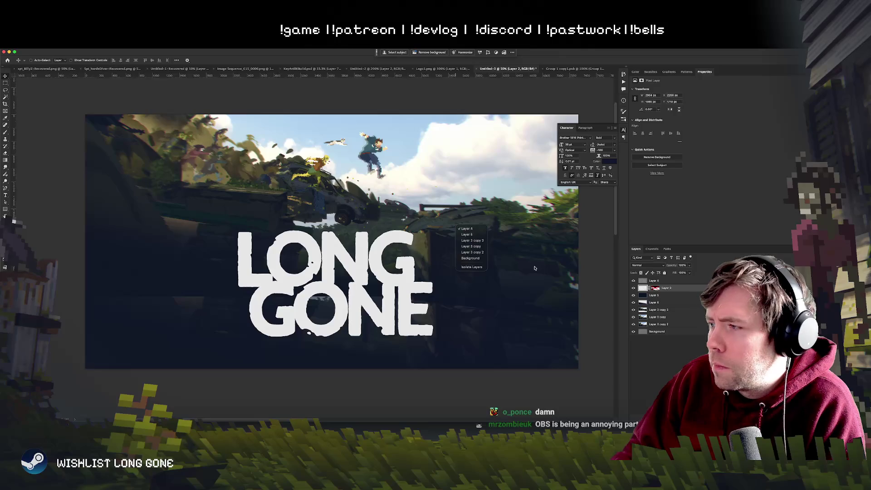
Shift Layer 3 copy 3 and Layer 6 right and down, then rotate them about 2° clockwise
{"action": "left_click", "coordinate": [472, 240]}
{"action": "left_click", "coordinate": [663, 303], "text": "shift"}
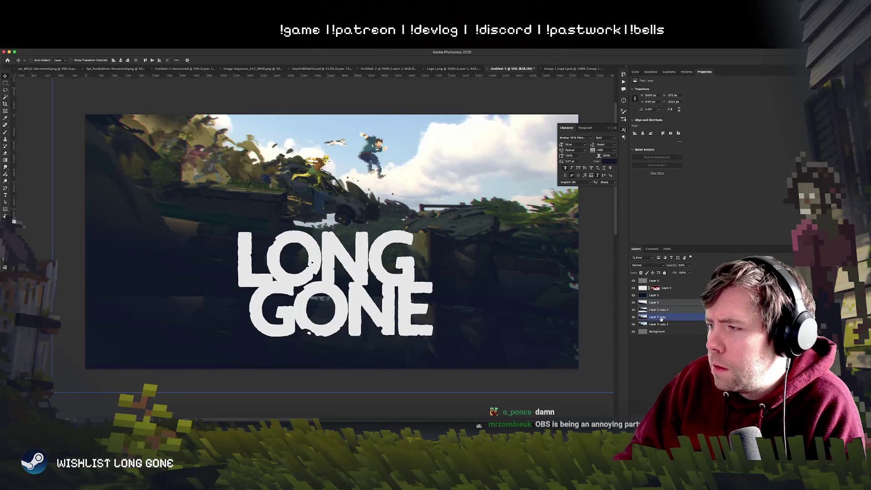
{"action": "mouse_move", "coordinate": [403, 265]}
{"action": "left_mouse_down"}
{"action": "mouse_move", "coordinate": [440, 270]}
{"action": "mouse_move", "coordinate": [477, 256]}
{"action": "mouse_move", "coordinate": [448, 266]}
{"action": "mouse_move", "coordinate": [445, 253]}
{"action": "mouse_move", "coordinate": [498, 279]}
{"action": "left_mouse_up"}
{"action": "key", "text": "ctrl+t"}
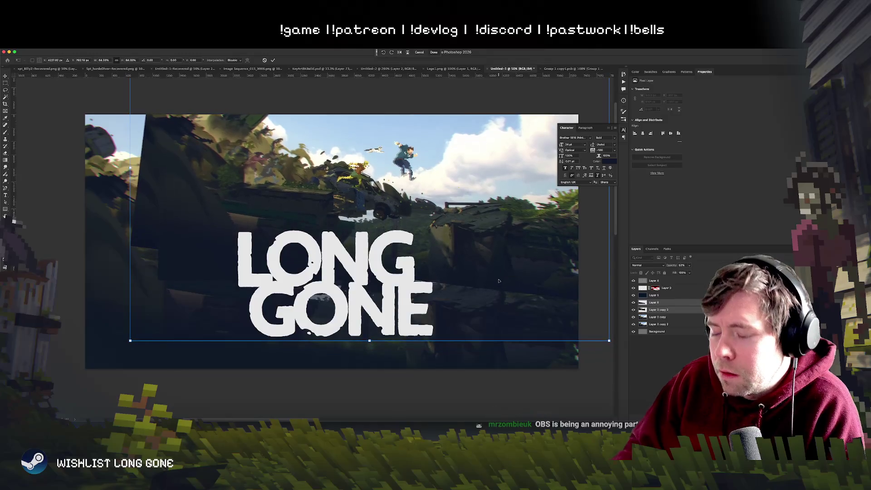
{"action": "key", "text": "Return"}
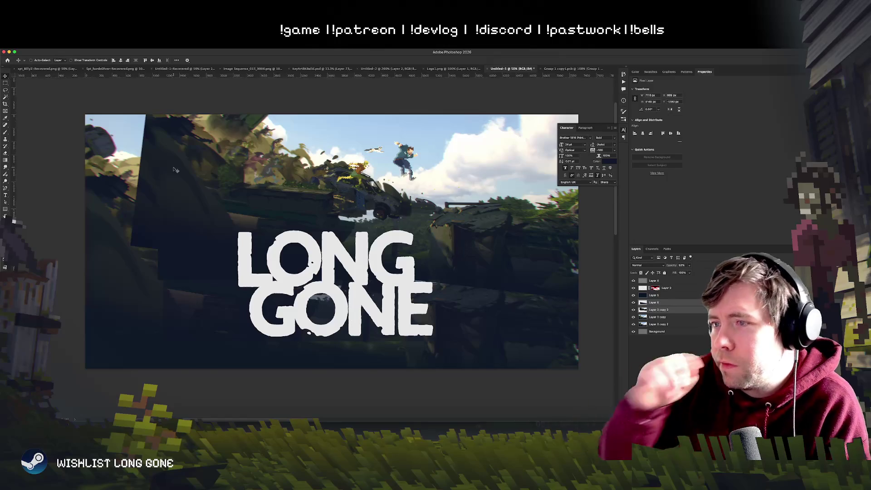
{"action": "key", "text": "ctrl+t"}
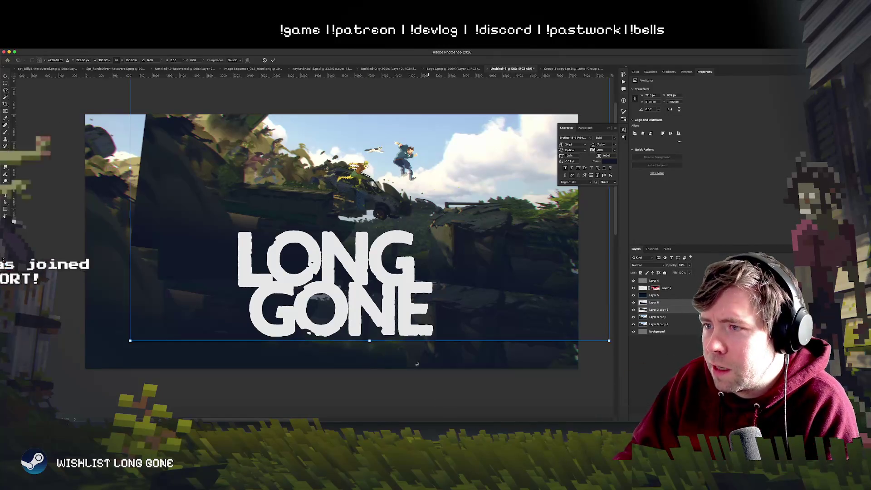
{"action": "left_click_drag", "start_coordinate": [424, 285], "coordinate": [425, 273]}
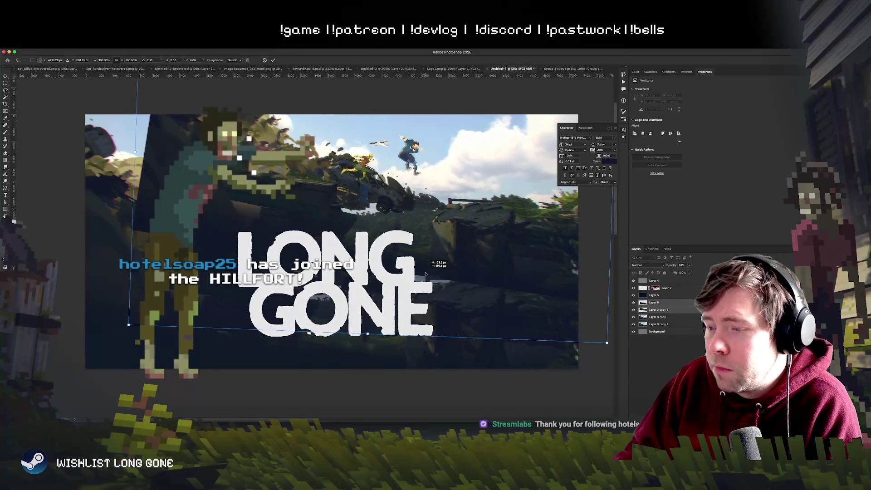
{"action": "key", "text": "Return"}
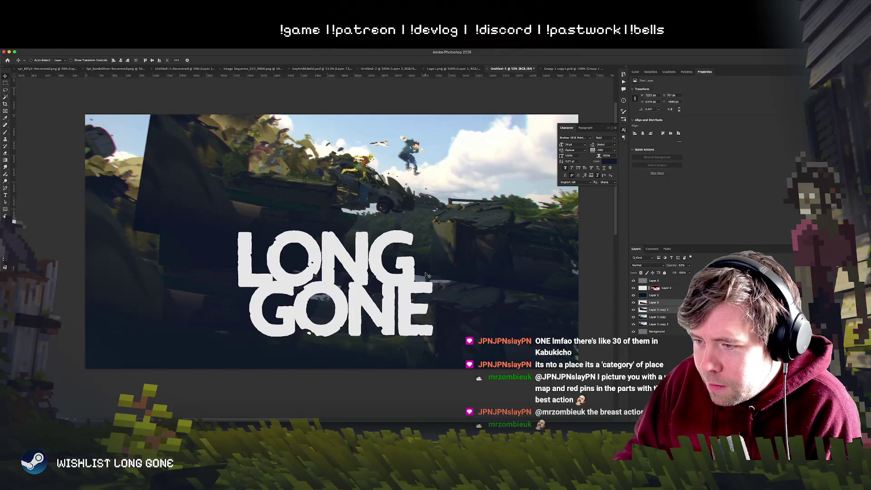
{"action": "left_click_drag", "start_coordinate": [426, 274], "coordinate": [394, 306]}
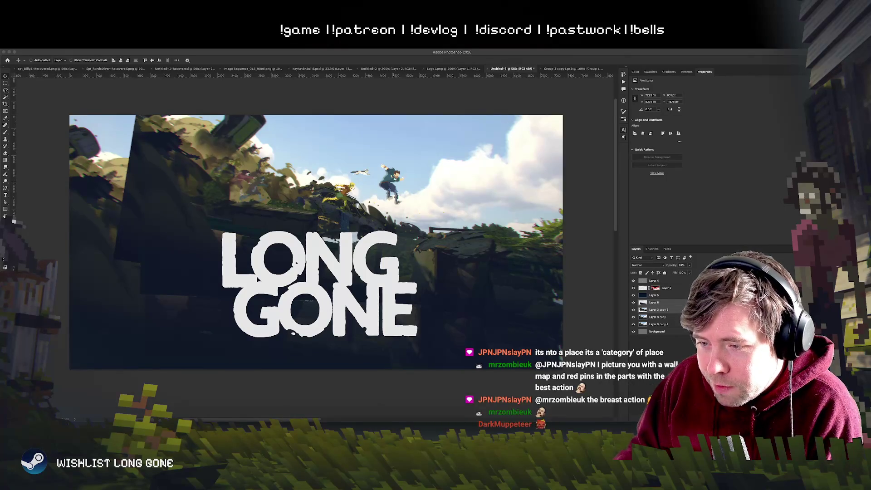
Paste the new character-and-car render above Layer 6 and move it up and left
{"action": "left_click", "coordinate": [434, 254]}
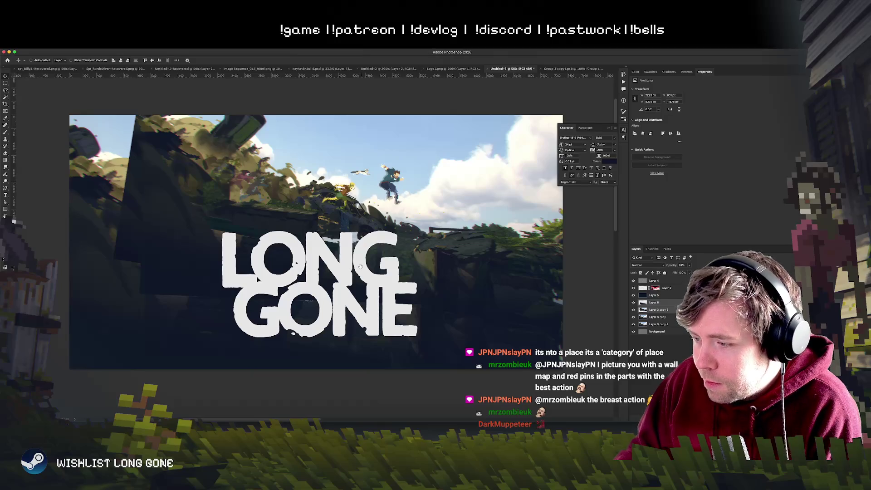
{"action": "left_click_drag", "start_coordinate": [279, 258], "coordinate": [302, 250]}
{"action": "scroll", "coordinate": [357, 292], "scroll_direction": "right", "scroll_amount": 3}
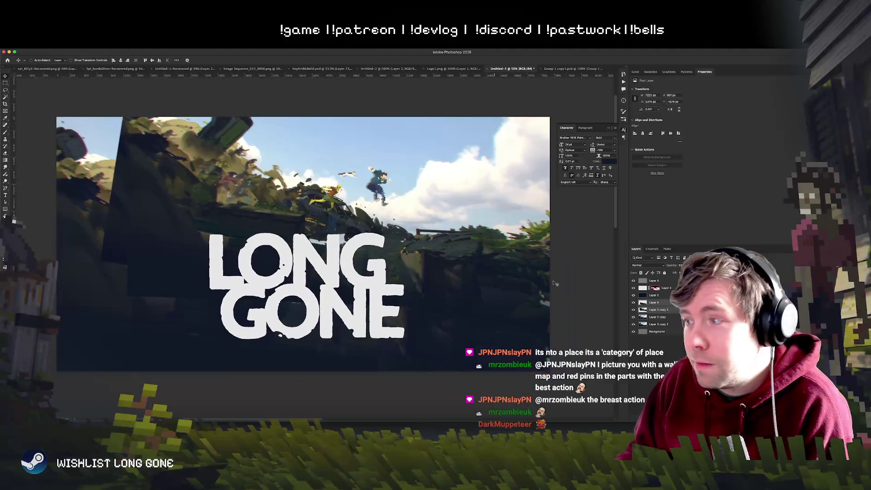
{"action": "left_click", "coordinate": [644, 303]}
{"action": "key", "text": "ctrl+v"}
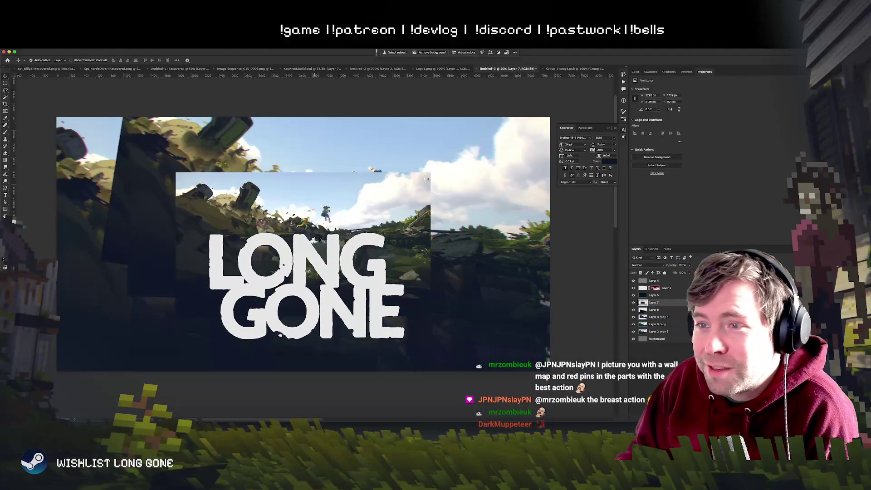
{"action": "left_click_drag", "start_coordinate": [372, 255], "coordinate": [329, 224]}
Scale the pasted render to about 220%, tilt it about 7°, and position it
{"action": "key", "text": "ctrl+t"}
{"action": "left_click_drag", "start_coordinate": [387, 286], "coordinate": [604, 404]}
{"action": "mouse_move", "coordinate": [398, 331]}
{"action": "left_mouse_down"}
{"action": "mouse_move", "coordinate": [356, 270]}
{"action": "mouse_move", "coordinate": [359, 284]}
{"action": "left_mouse_up"}
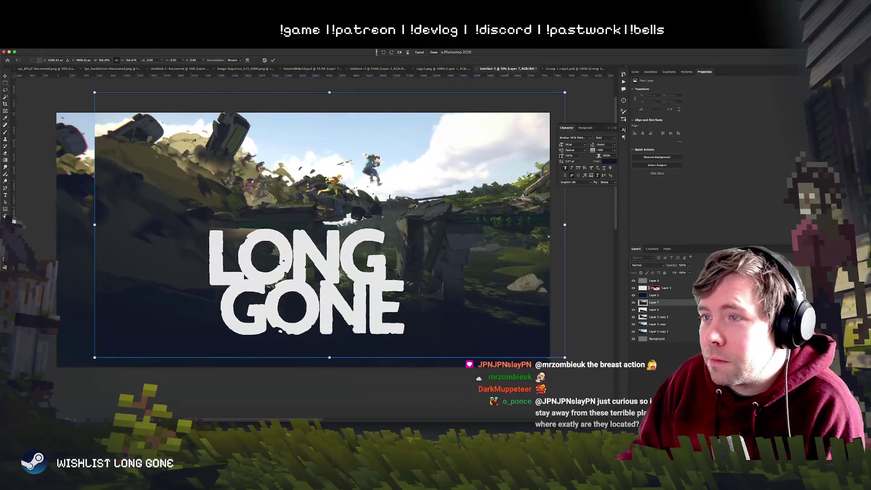
{"action": "mouse_move", "coordinate": [565, 359]}
{"action": "left_mouse_down"}
{"action": "mouse_move", "coordinate": [581, 383]}
{"action": "mouse_move", "coordinate": [567, 404]}
{"action": "left_mouse_up"}
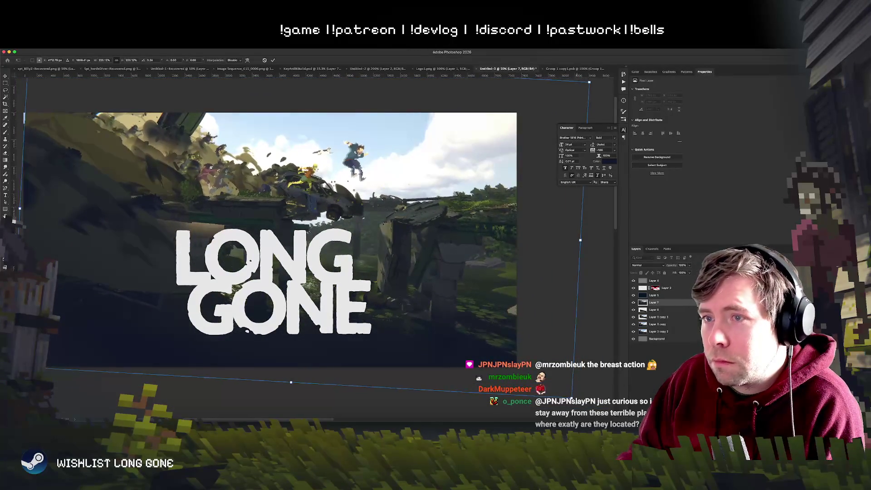
{"action": "left_click_drag", "start_coordinate": [436, 345], "coordinate": [431, 329]}
{"action": "mouse_move", "coordinate": [420, 319]}
{"action": "left_mouse_down"}
{"action": "mouse_move", "coordinate": [453, 324]}
{"action": "mouse_move", "coordinate": [433, 364]}
{"action": "mouse_move", "coordinate": [422, 332]}
{"action": "left_mouse_up"}
{"action": "mouse_move", "coordinate": [577, 391]}
{"action": "left_mouse_down"}
{"action": "mouse_move", "coordinate": [512, 369]}
{"action": "mouse_move", "coordinate": [567, 388]}
{"action": "mouse_move", "coordinate": [590, 424]}
{"action": "left_mouse_up"}
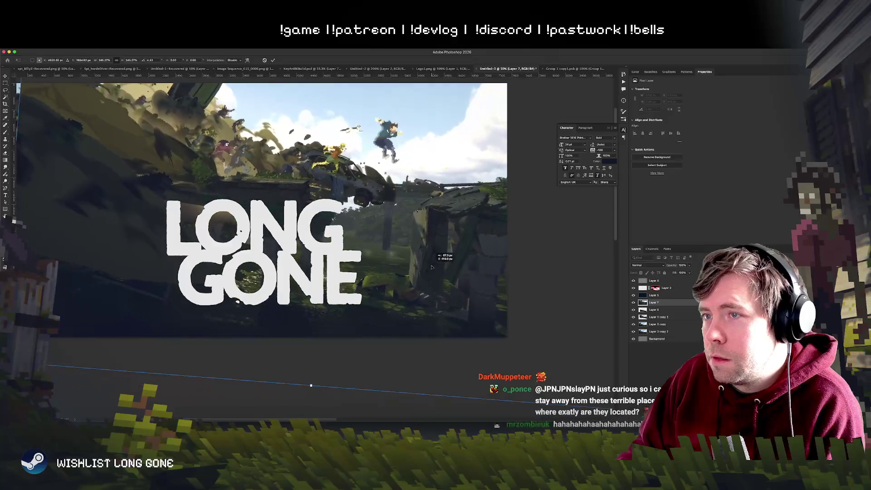
{"action": "mouse_move", "coordinate": [425, 280]}
{"action": "left_mouse_down"}
{"action": "mouse_move", "coordinate": [355, 354]}
{"action": "mouse_move", "coordinate": [367, 308]}
{"action": "mouse_move", "coordinate": [356, 314]}
{"action": "mouse_move", "coordinate": [399, 345]}
{"action": "mouse_move", "coordinate": [378, 313]}
{"action": "mouse_move", "coordinate": [377, 325]}
{"action": "mouse_move", "coordinate": [419, 322]}
{"action": "mouse_move", "coordinate": [417, 305]}
{"action": "mouse_move", "coordinate": [456, 384]}
{"action": "mouse_move", "coordinate": [424, 352]}
{"action": "left_mouse_up"}
{"action": "key", "text": "Return"}
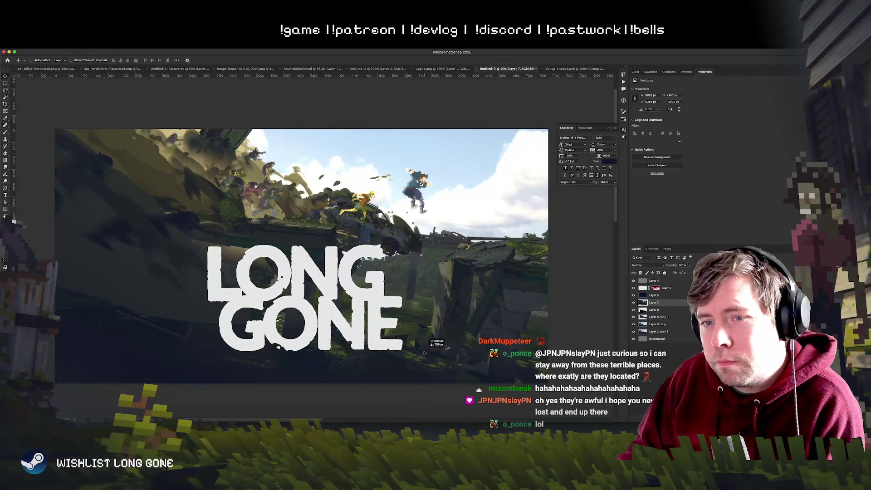
Transform the background image, shifting it right and then back left
{"action": "key", "text": "ctrl+t"}
{"action": "left_click_drag", "start_coordinate": [328, 308], "coordinate": [353, 303]}
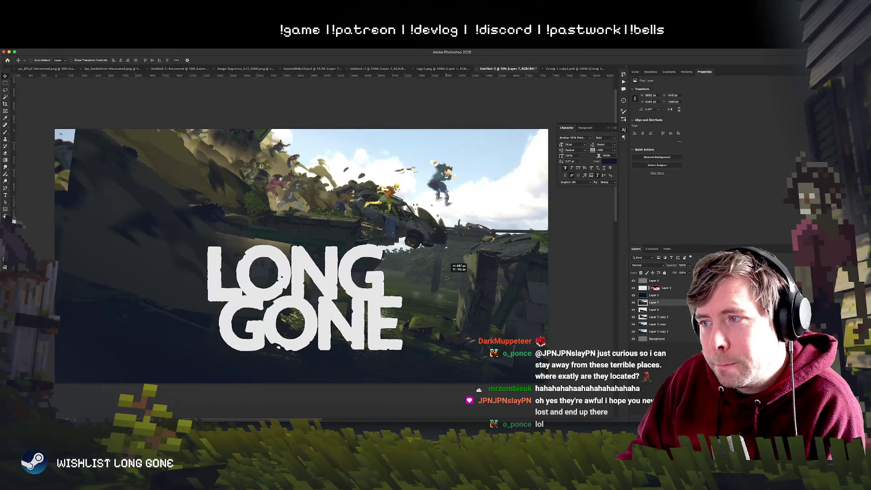
{"action": "left_click_drag", "start_coordinate": [158, 236], "coordinate": [138, 239]}
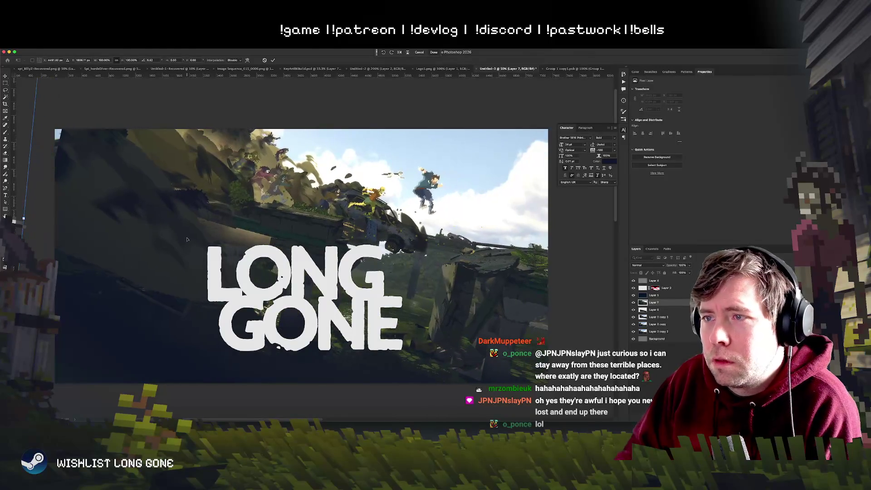
{"action": "key", "text": "Return"}
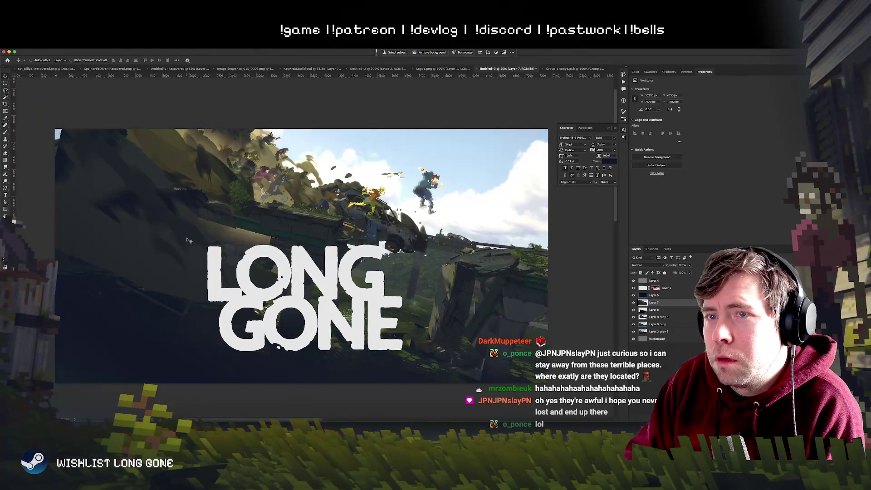
Slide the background art left under the text, then nudge it slightly right and down
{"action": "key", "text": "ctrl+t"}
{"action": "key", "text": "Return"}
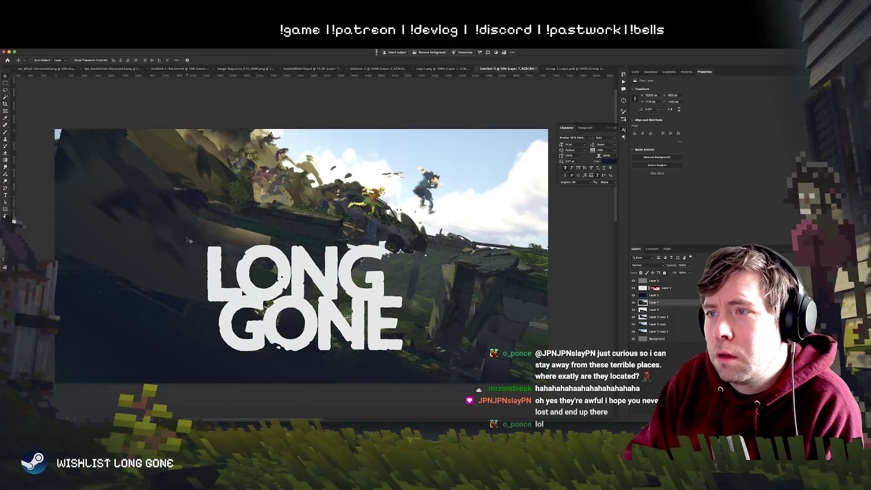
{"action": "key", "text": "ctrl+equal"}
{"action": "key", "text": "ctrl+equal"}
{"action": "key", "text": "ctrl+equal"}
{"action": "key", "text": "ctrl+minus"}
{"action": "key", "text": "ctrl+minus"}
{"action": "key", "text": "ctrl+minus"}
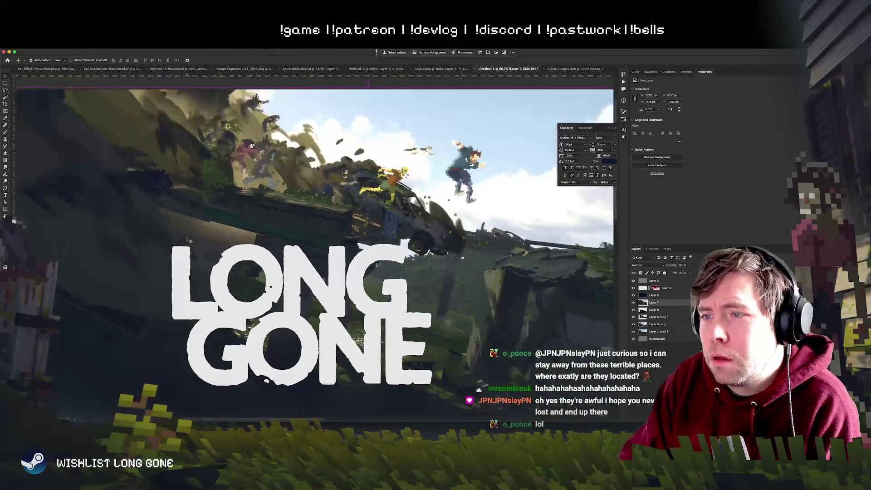
{"action": "key", "text": "ctrl+equal"}
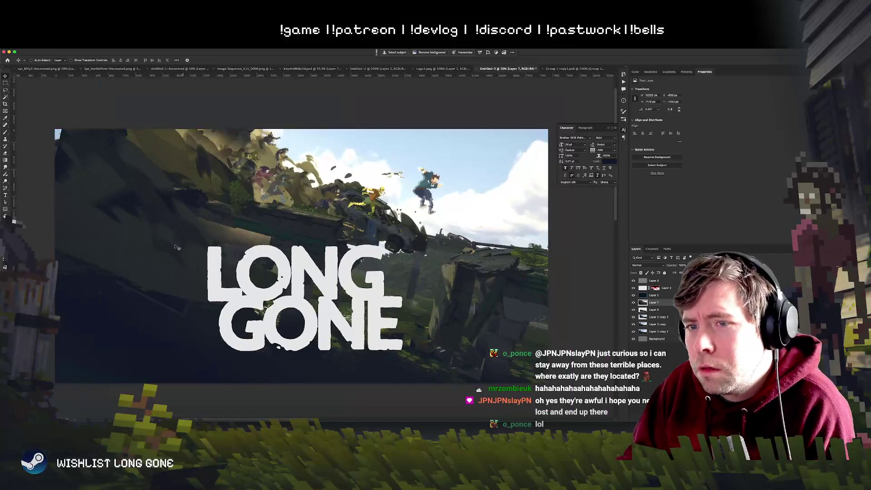
{"action": "mouse_move", "coordinate": [189, 272]}
{"action": "left_mouse_down"}
{"action": "mouse_move", "coordinate": [162, 272]}
{"action": "mouse_move", "coordinate": [153, 253]}
{"action": "left_mouse_up"}
{"action": "left_click_drag", "start_coordinate": [349, 235], "coordinate": [360, 238]}
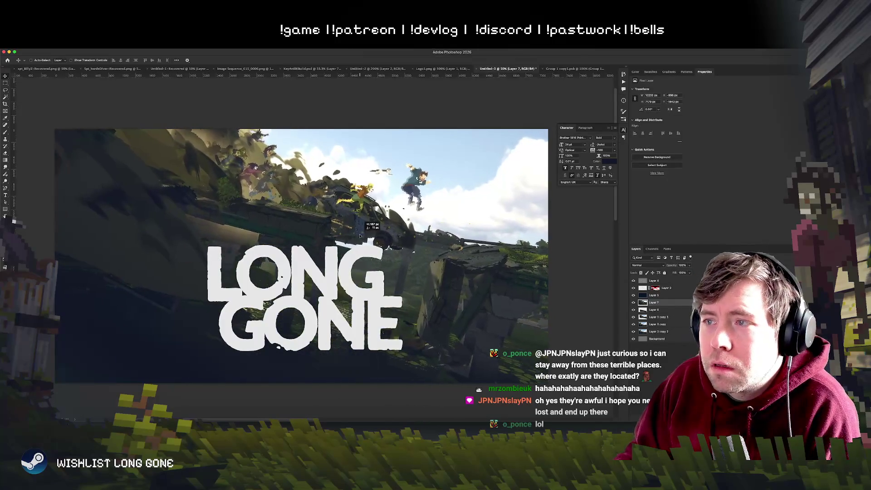
Drag a vertical guide from the left ruler across the canvas
{"action": "mouse_move", "coordinate": [14, 177]}
{"action": "left_mouse_down"}
{"action": "mouse_move", "coordinate": [427, 199]}
{"action": "mouse_move", "coordinate": [399, 202]}
{"action": "left_mouse_up"}
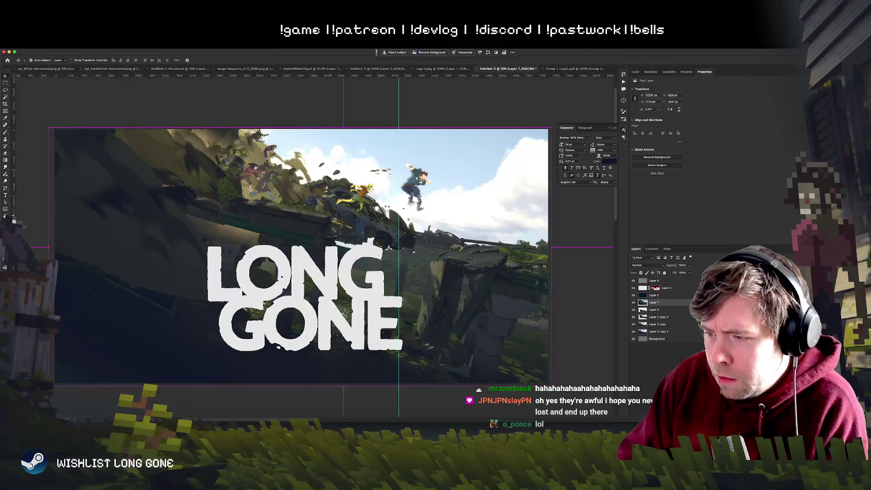
{"action": "scroll", "coordinate": [332, 219], "scroll_direction": "down", "scroll_amount": 3}
{"action": "scroll", "coordinate": [332, 218], "scroll_direction": "up", "scroll_amount": 5}
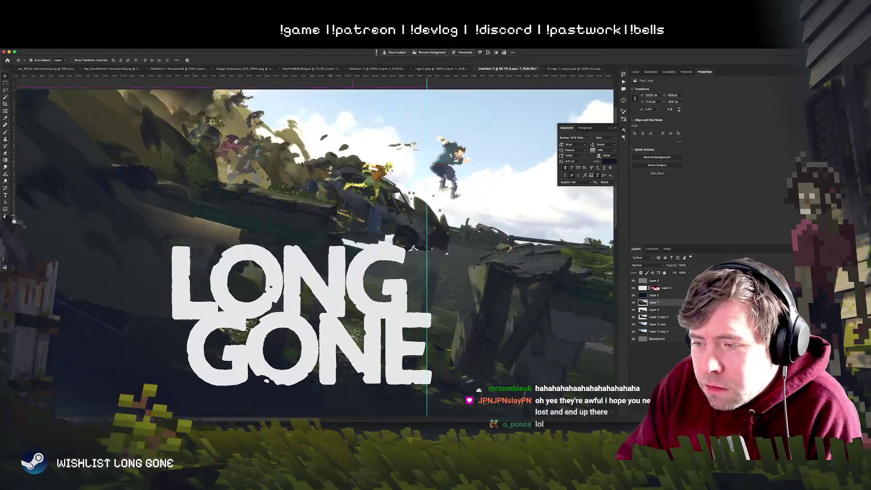
{"action": "scroll", "coordinate": [316, 245], "scroll_direction": "down", "scroll_amount": 2}
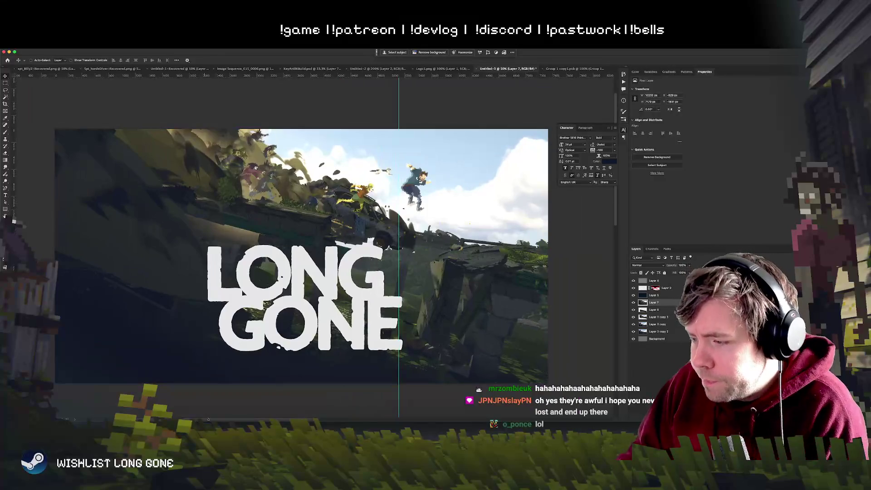
Drag the Layer 7 scene image left and down behind the LONG GONE logo
{"action": "key", "text": "super+Tab"}
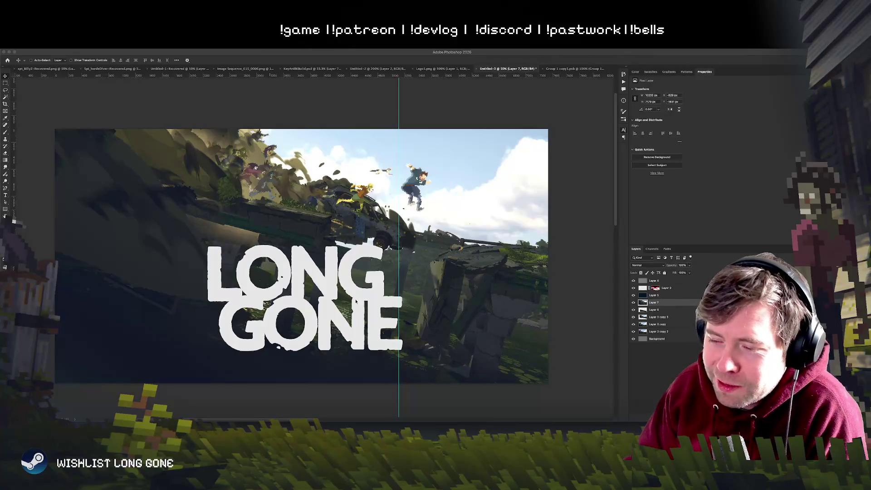
{"action": "left_click", "coordinate": [399, 252]}
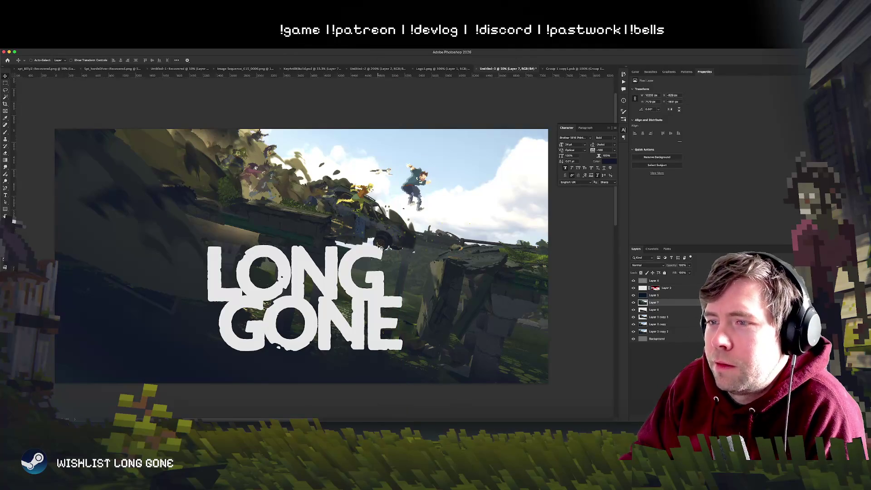
{"action": "mouse_move", "coordinate": [412, 245]}
{"action": "left_mouse_down"}
{"action": "mouse_move", "coordinate": [428, 242]}
{"action": "mouse_move", "coordinate": [414, 247]}
{"action": "mouse_move", "coordinate": [415, 229]}
{"action": "mouse_move", "coordinate": [413, 302]}
{"action": "mouse_move", "coordinate": [429, 296]}
{"action": "mouse_move", "coordinate": [447, 259]}
{"action": "mouse_move", "coordinate": [463, 256]}
{"action": "mouse_move", "coordinate": [454, 258]}
{"action": "mouse_move", "coordinate": [472, 276]}
{"action": "mouse_move", "coordinate": [469, 245]}
{"action": "mouse_move", "coordinate": [471, 257]}
{"action": "mouse_move", "coordinate": [392, 292]}
{"action": "mouse_move", "coordinate": [398, 250]}
{"action": "mouse_move", "coordinate": [401, 263]}
{"action": "mouse_move", "coordinate": [394, 256]}
{"action": "left_mouse_up"}
Enlarge the Layer 7 scene image to about 208% with Free Transform
{"action": "key", "text": "ctrl+t"}
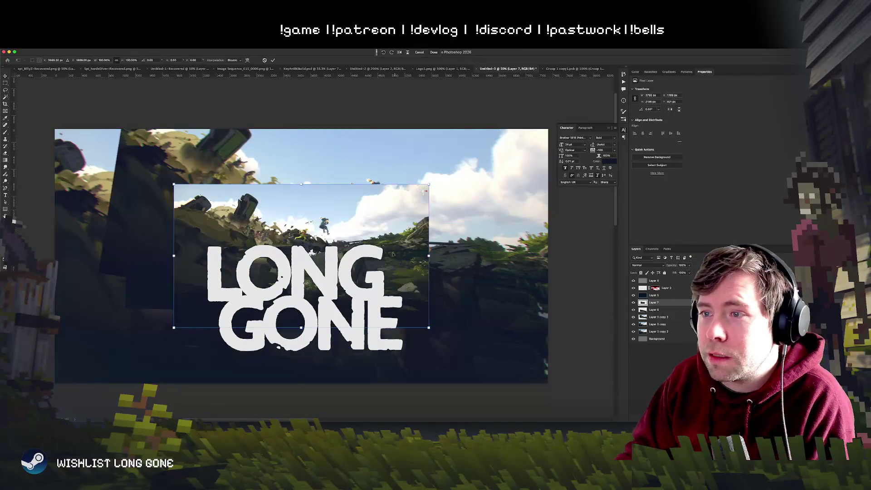
{"action": "mouse_move", "coordinate": [429, 184]}
{"action": "left_mouse_down"}
{"action": "mouse_move", "coordinate": [539, 131]}
{"action": "mouse_move", "coordinate": [545, 139]}
{"action": "left_mouse_up"}
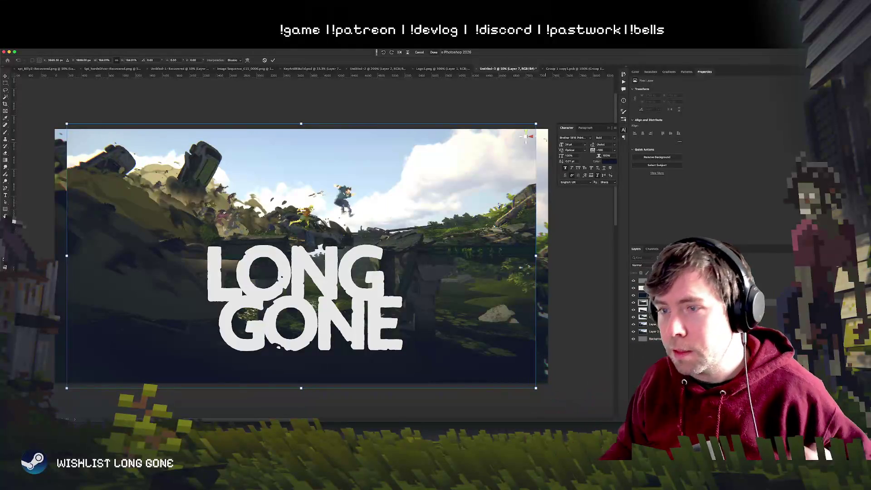
{"action": "mouse_move", "coordinate": [537, 122]}
{"action": "left_mouse_down"}
{"action": "mouse_move", "coordinate": [611, 102]}
{"action": "mouse_move", "coordinate": [576, 80]}
{"action": "left_mouse_up"}
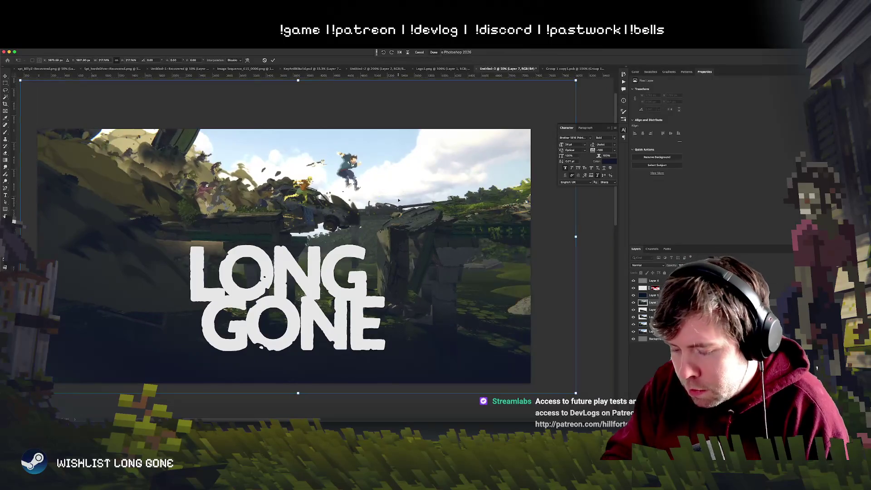
{"action": "key", "text": "super+minus"}
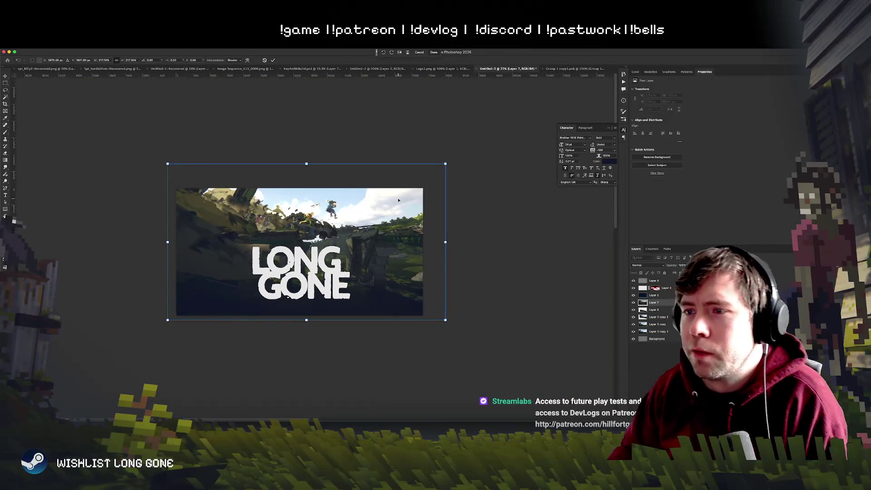
Tilt the scene about 7° clockwise, shift it left and down, commit, and paste a copy
{"action": "left_click_drag", "start_coordinate": [412, 300], "coordinate": [414, 316]}
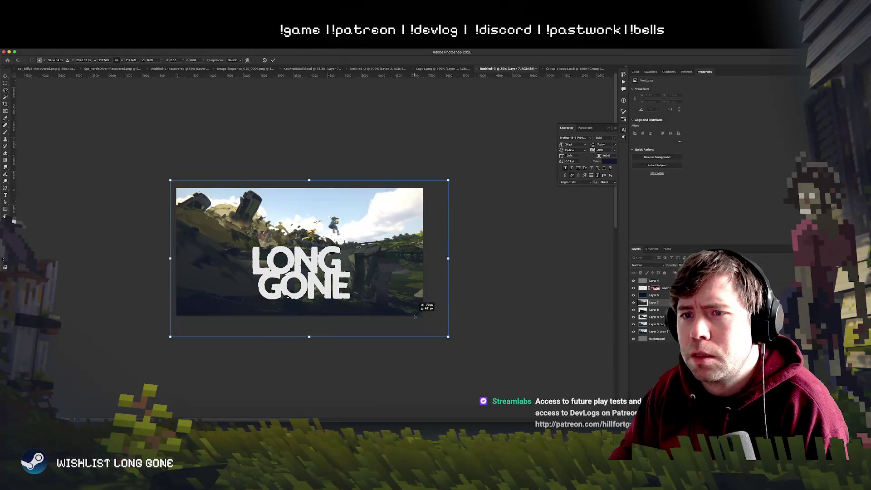
{"action": "left_click_drag", "start_coordinate": [466, 335], "coordinate": [455, 354]}
{"action": "left_click_drag", "start_coordinate": [359, 275], "coordinate": [406, 269]}
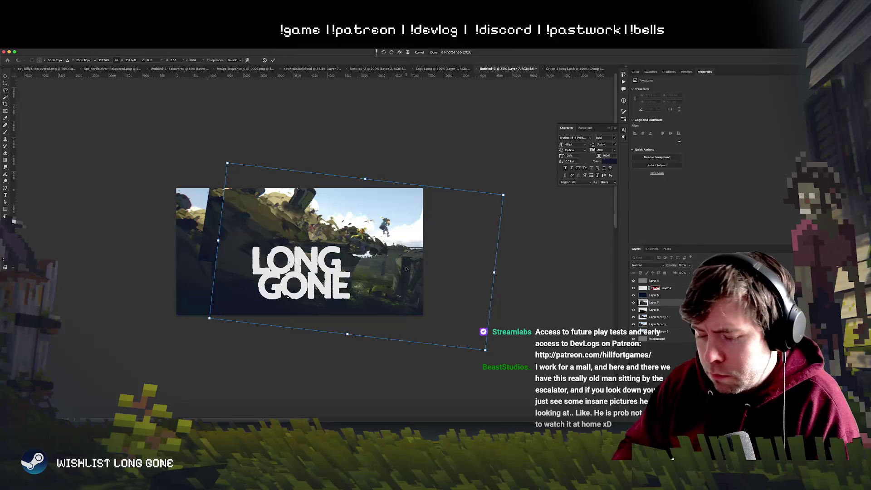
{"action": "key", "text": "ctrl+plus"}
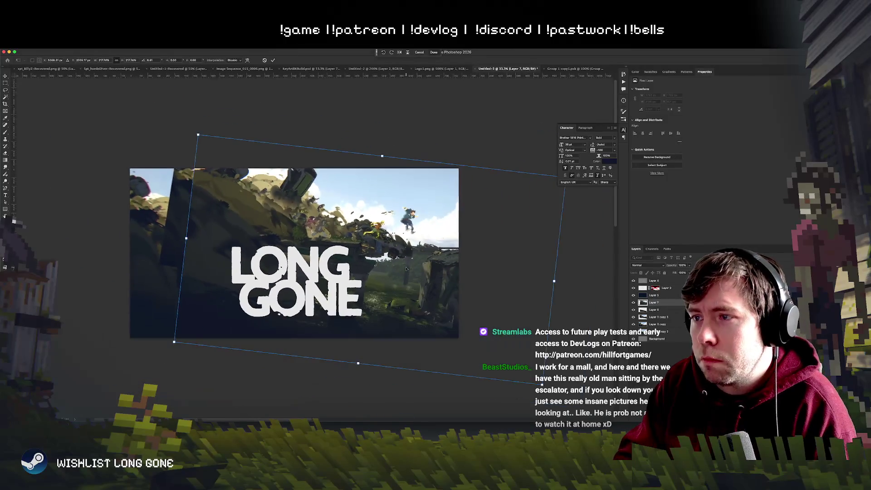
{"action": "mouse_move", "coordinate": [291, 261]}
{"action": "left_mouse_down"}
{"action": "mouse_move", "coordinate": [278, 270]}
{"action": "mouse_move", "coordinate": [267, 238]}
{"action": "mouse_move", "coordinate": [354, 229]}
{"action": "left_mouse_up"}
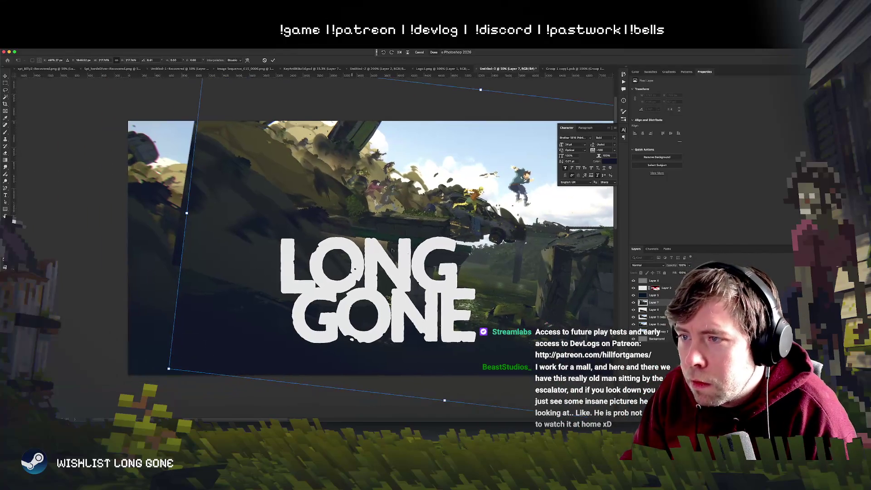
{"action": "key", "text": "Return"}
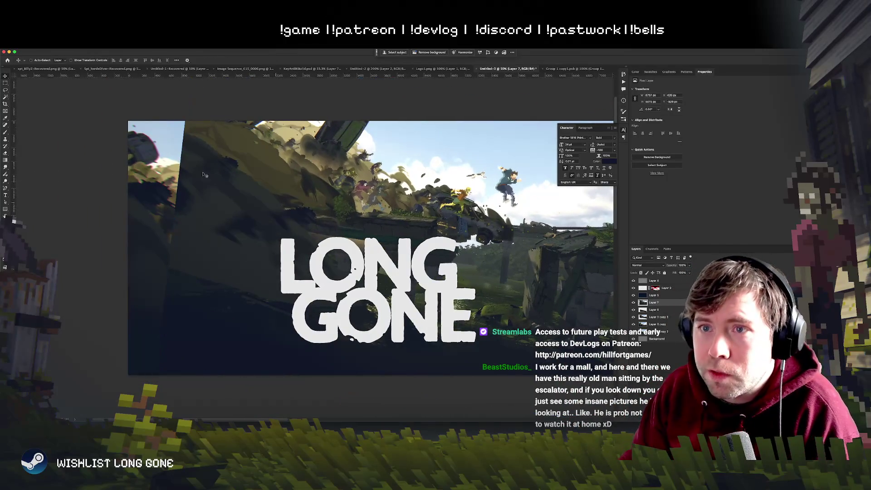
{"action": "left_click", "coordinate": [5, 84]}
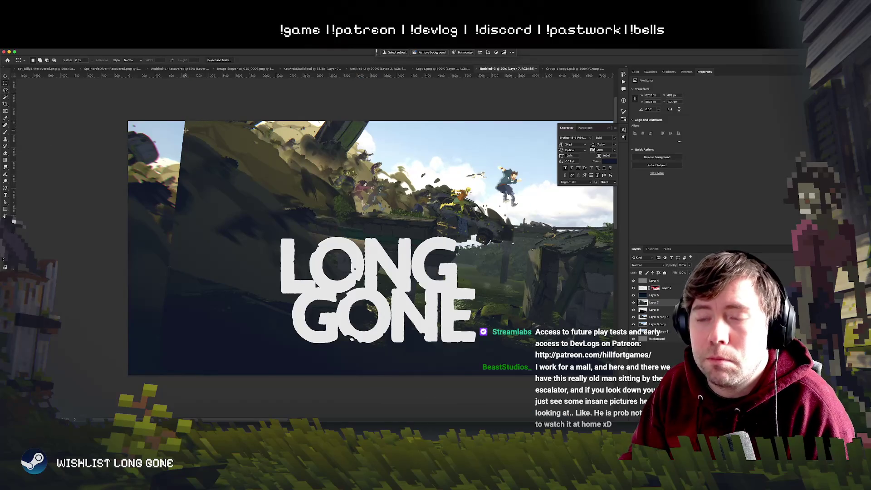
{"action": "key", "text": "ctrl+v"}
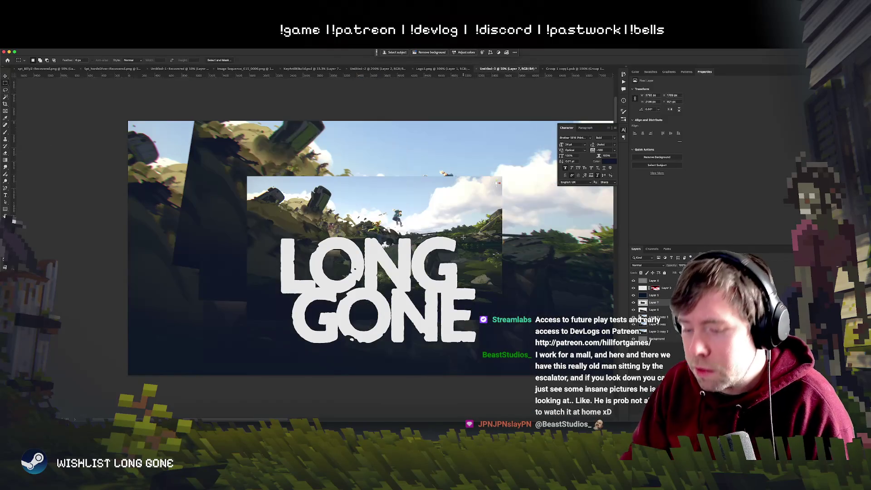
Re-paste the scene copy and convert it to a Smart Object
{"action": "key", "text": "ctrl+z"}
{"action": "key", "text": "ctrl+v"}
{"action": "key", "text": "ctrl+t"}
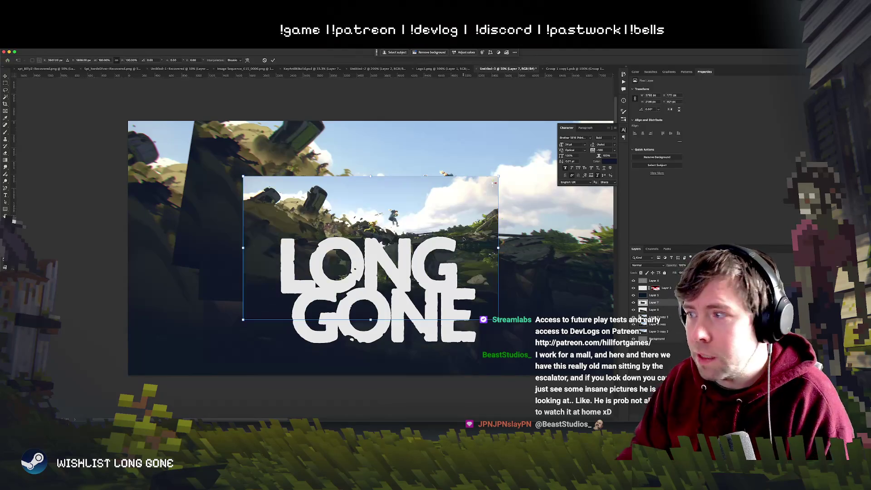
{"action": "key", "text": "Return"}
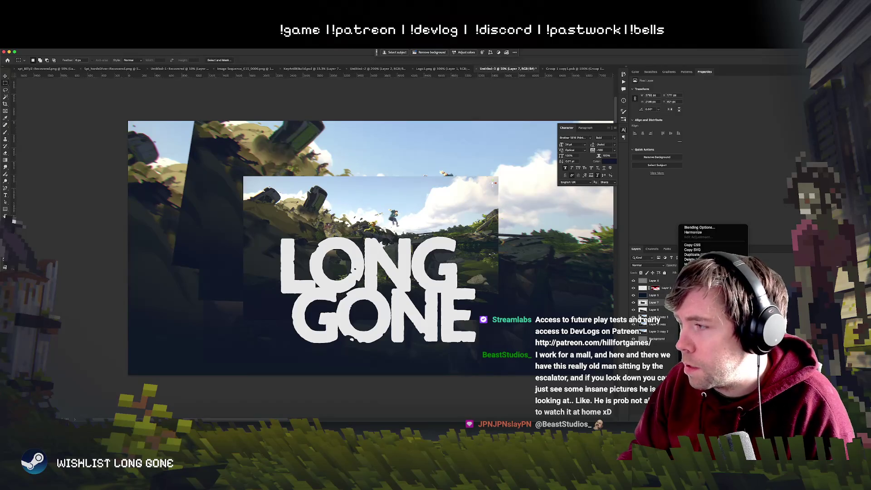
{"action": "key", "text": "ctrl+alt+shift+s"}
Scale the pasted scene to about 223%, rotate it about 17°, and move it left and down
{"action": "key", "text": "ctrl+t"}
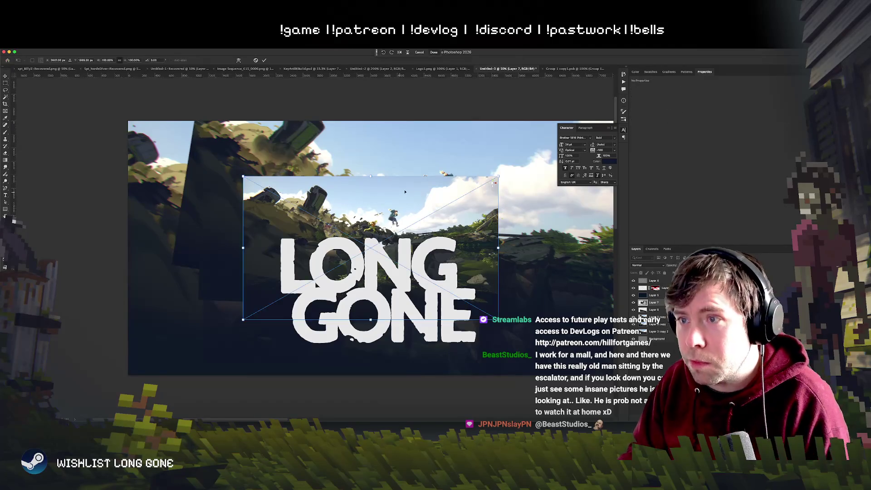
{"action": "left_click_drag", "start_coordinate": [497, 174], "coordinate": [588, 110]}
{"action": "mouse_move", "coordinate": [357, 97]}
{"action": "left_mouse_down"}
{"action": "mouse_move", "coordinate": [325, 245]}
{"action": "mouse_move", "coordinate": [98, 233]}
{"action": "left_mouse_up"}
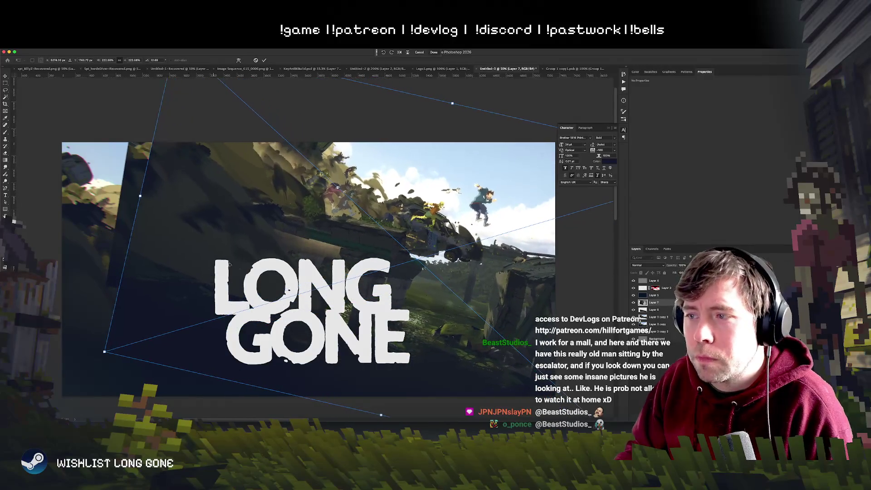
{"action": "scroll", "coordinate": [182, 245], "scroll_direction": "down", "scroll_amount": 3}
{"action": "scroll", "coordinate": [228, 249], "scroll_direction": "down", "scroll_amount": 2}
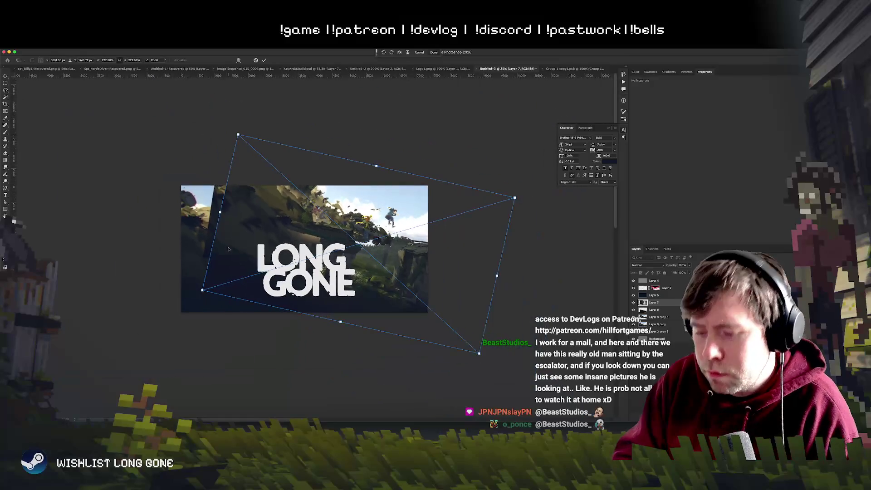
{"action": "scroll", "coordinate": [372, 273], "scroll_direction": "up", "scroll_amount": 3}
{"action": "mouse_move", "coordinate": [372, 273]}
{"action": "left_mouse_down"}
{"action": "mouse_move", "coordinate": [335, 277]}
{"action": "mouse_move", "coordinate": [341, 304]}
{"action": "mouse_move", "coordinate": [370, 290]}
{"action": "mouse_move", "coordinate": [350, 288]}
{"action": "mouse_move", "coordinate": [402, 301]}
{"action": "mouse_move", "coordinate": [413, 294]}
{"action": "left_mouse_up"}
{"action": "key", "text": "Return"}
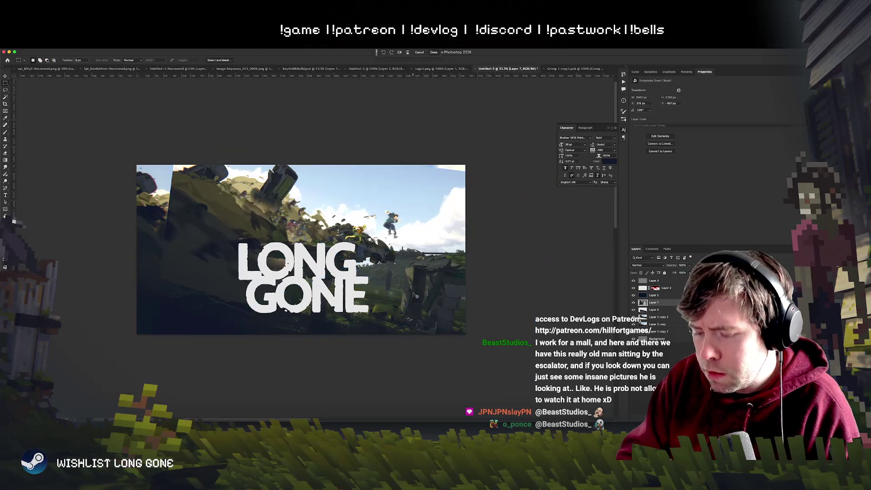
Zoom to 50% and list the layers under the artwork with the Move tool
{"action": "key", "text": "super+equal"}
{"action": "key", "text": "v"}
{"action": "right_click", "coordinate": [309, 273]}
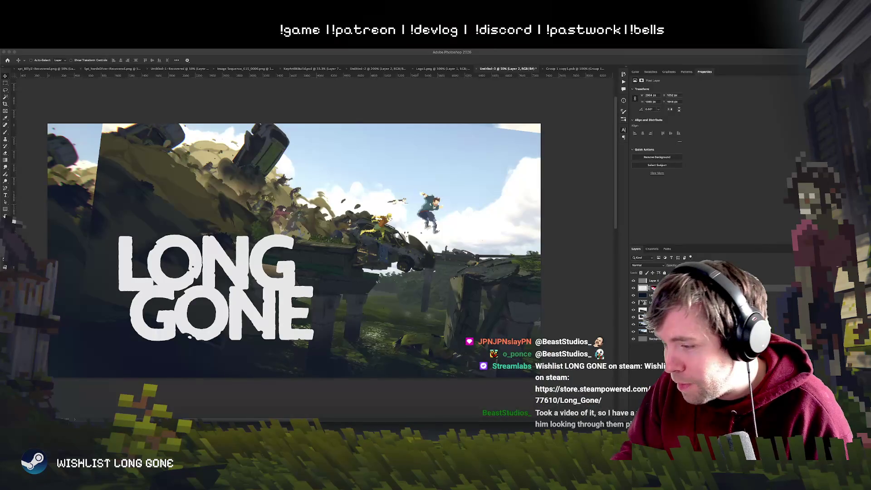
Move the LONG GONE logo up and right and enlarge it to about 119%
{"action": "mouse_move", "coordinate": [388, 349]}
{"action": "left_mouse_down"}
{"action": "mouse_move", "coordinate": [377, 347]}
{"action": "mouse_move", "coordinate": [440, 322]}
{"action": "mouse_move", "coordinate": [411, 342]}
{"action": "left_mouse_up"}
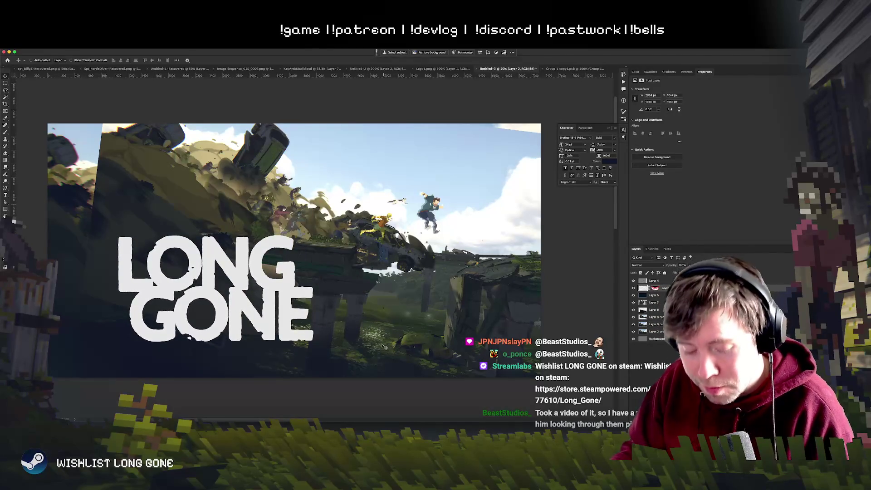
{"action": "key", "text": "ctrl+t"}
{"action": "left_click_drag", "start_coordinate": [118, 235], "coordinate": [90, 223]}
{"action": "key", "text": "Return"}
{"action": "key", "text": "ctrl+minus"}
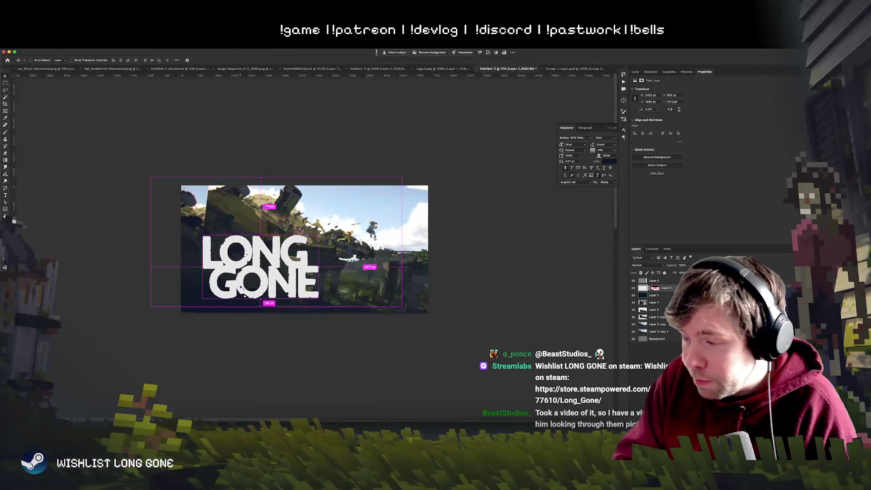
{"action": "key", "text": "ctrl+plus"}
{"action": "key", "text": "ctrl+minus"}
{"action": "key", "text": "ctrl+plus"}
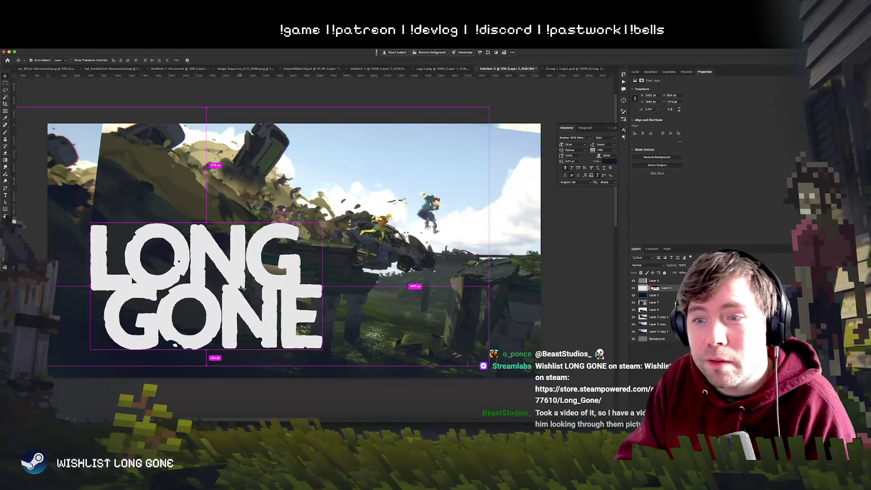
Shift the logo about 45 px left, then fine-tune it slightly right and down
{"action": "left_click_drag", "start_coordinate": [247, 316], "coordinate": [231, 316]}
{"action": "key", "text": "ctrl+minus"}
{"action": "key", "text": "ctrl+minus"}
{"action": "key", "text": "ctrl+plus"}
{"action": "left_click_drag", "start_coordinate": [218, 297], "coordinate": [225, 295]}
{"action": "key", "text": "ctrl+plus"}
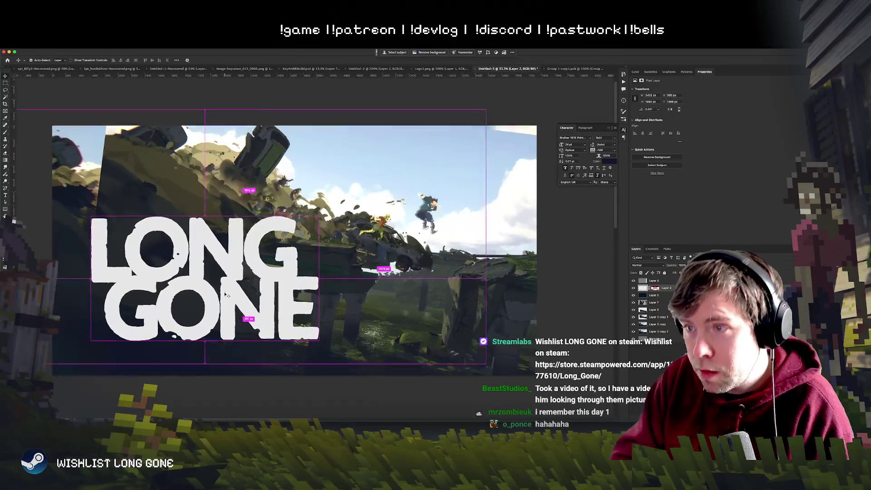
{"action": "key", "text": "ctrl+plus"}
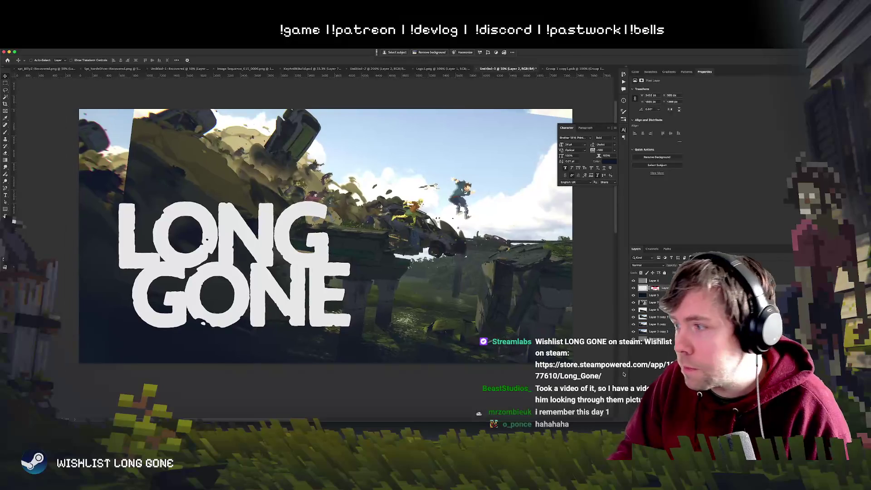
{"action": "left_click", "coordinate": [654, 303]}
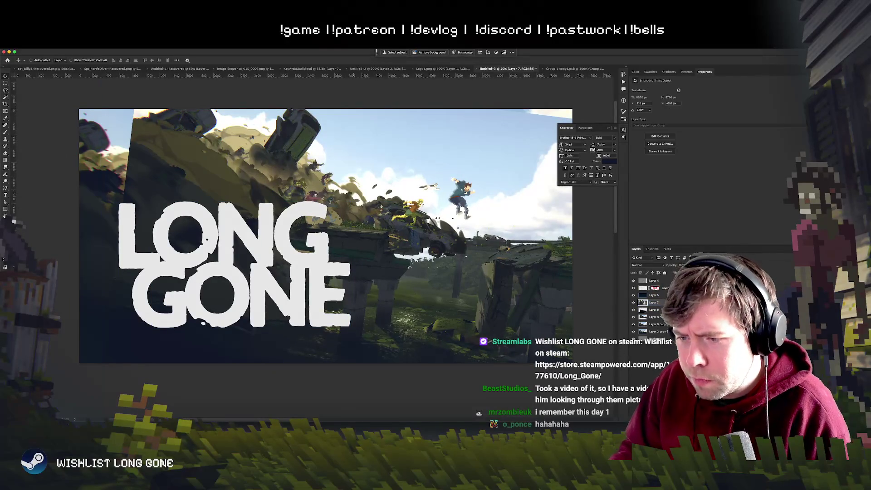
Move the Layer 7 background scene up and left
{"action": "key", "text": "super+Tab"}
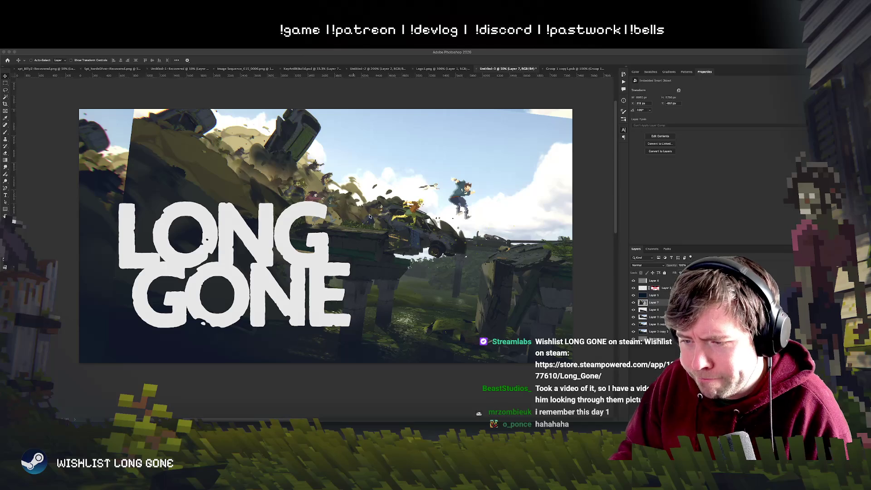
{"action": "left_click", "coordinate": [370, 217]}
{"action": "mouse_move", "coordinate": [351, 279]}
{"action": "left_mouse_down"}
{"action": "mouse_move", "coordinate": [346, 288]}
{"action": "mouse_move", "coordinate": [347, 280]}
{"action": "left_mouse_up"}
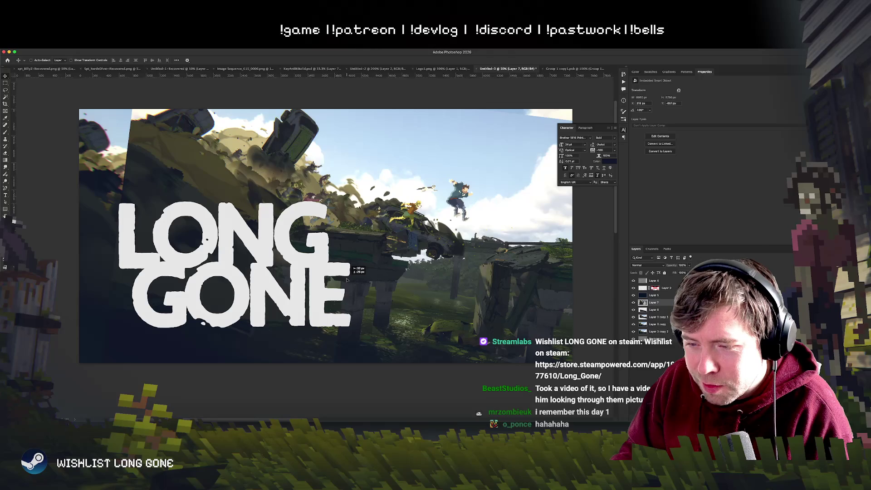
{"action": "left_click_drag", "start_coordinate": [347, 280], "coordinate": [347, 280]}
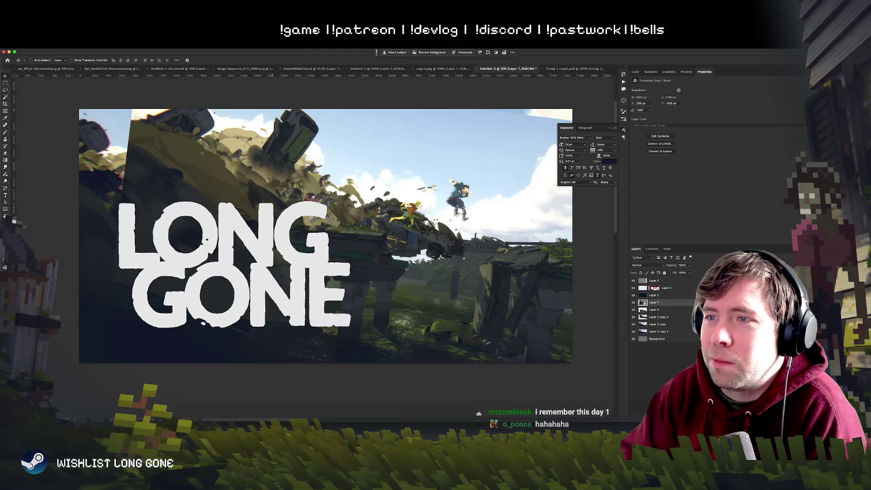
{"action": "mouse_move", "coordinate": [491, 231]}
{"action": "left_mouse_down"}
{"action": "mouse_move", "coordinate": [475, 215]}
{"action": "mouse_move", "coordinate": [446, 233]}
{"action": "mouse_move", "coordinate": [481, 238]}
{"action": "mouse_move", "coordinate": [494, 178]}
{"action": "mouse_move", "coordinate": [465, 287]}
{"action": "mouse_move", "coordinate": [466, 272]}
{"action": "left_mouse_up"}
Duplicate Layer 7 and shift the copy left and slightly up
{"action": "left_click", "coordinate": [686, 309]}
{"action": "left_click", "coordinate": [654, 302]}
{"action": "key", "text": "ctrl+j"}
{"action": "left_click_drag", "start_coordinate": [409, 286], "coordinate": [300, 236]}
{"action": "left_click_drag", "start_coordinate": [214, 174], "coordinate": [244, 167]}
{"action": "key", "text": "e"}
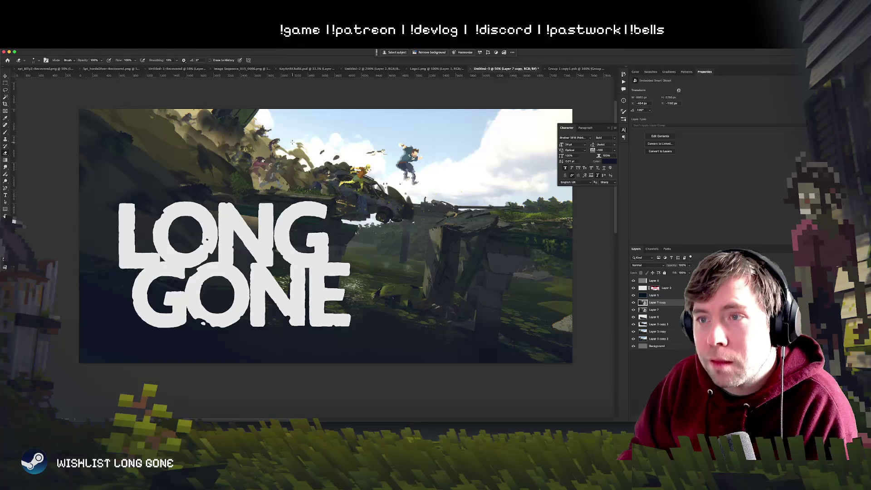
Add a layer mask to Layer 7 copy and drag a black-to-white gradient across it
{"action": "left_click", "coordinate": [756, 415]}
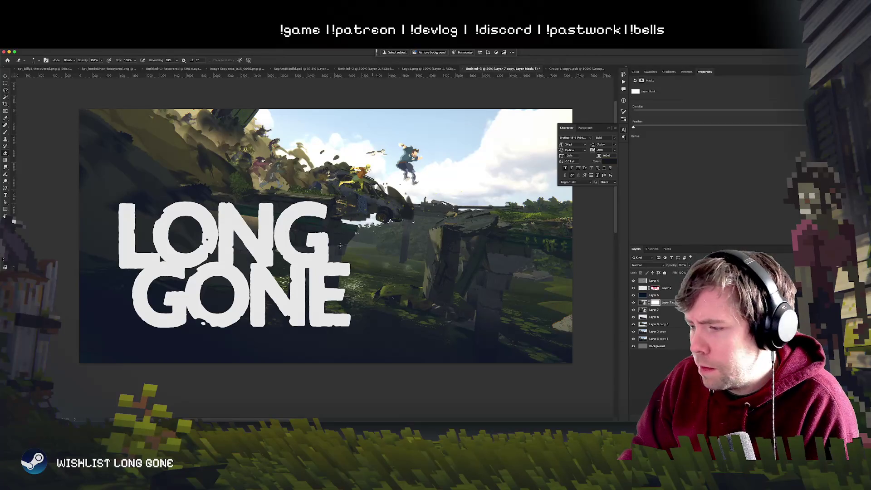
{"action": "left_click", "coordinate": [5, 159]}
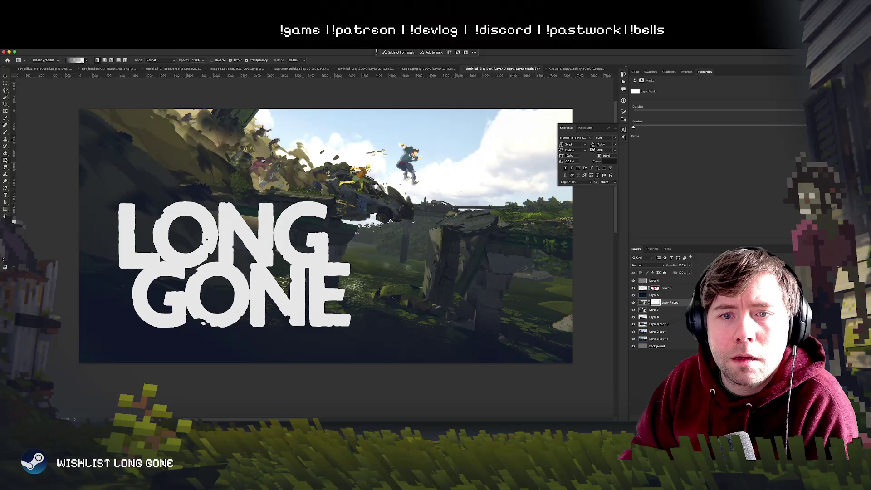
{"action": "left_click_drag", "start_coordinate": [197, 197], "coordinate": [317, 200]}
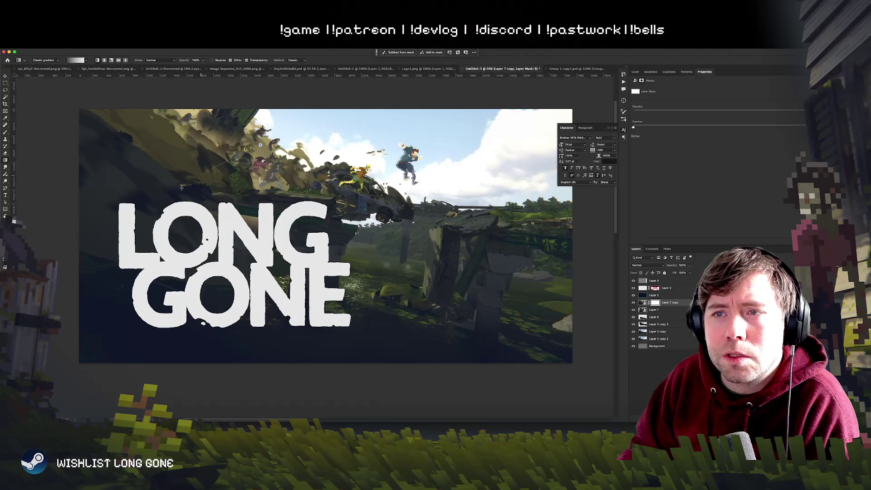
{"action": "key", "text": "ctrl+z"}
{"action": "key", "text": "ctrl+shift+z"}
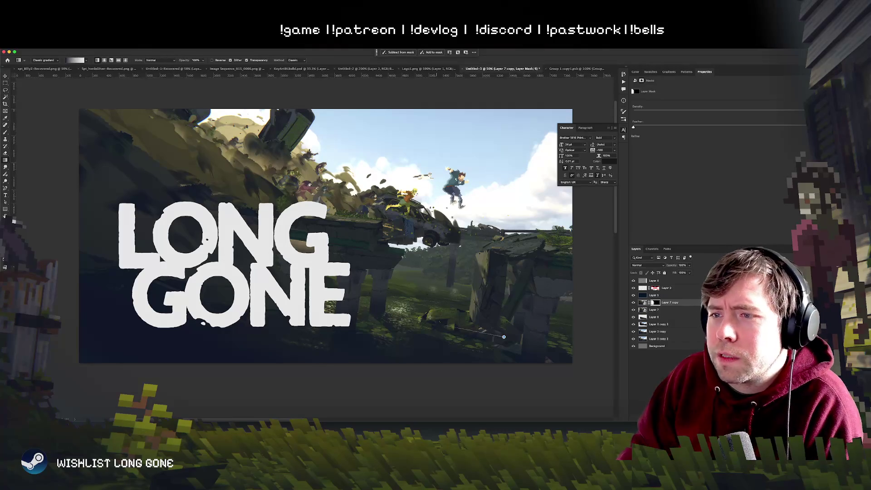
{"action": "mouse_move", "coordinate": [345, 249]}
{"action": "left_mouse_down"}
{"action": "mouse_move", "coordinate": [372, 271]}
{"action": "mouse_move", "coordinate": [336, 259]}
{"action": "left_mouse_up"}
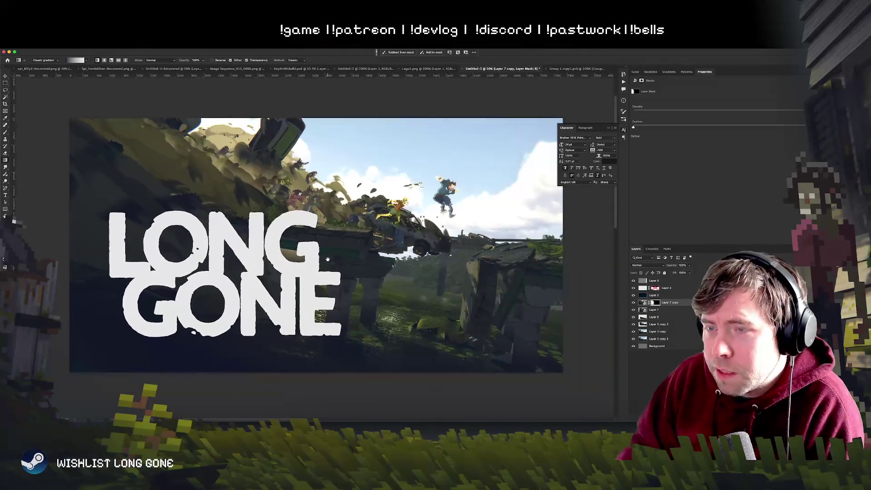
{"action": "scroll", "coordinate": [321, 269], "scroll_direction": "up", "scroll_amount": 2}
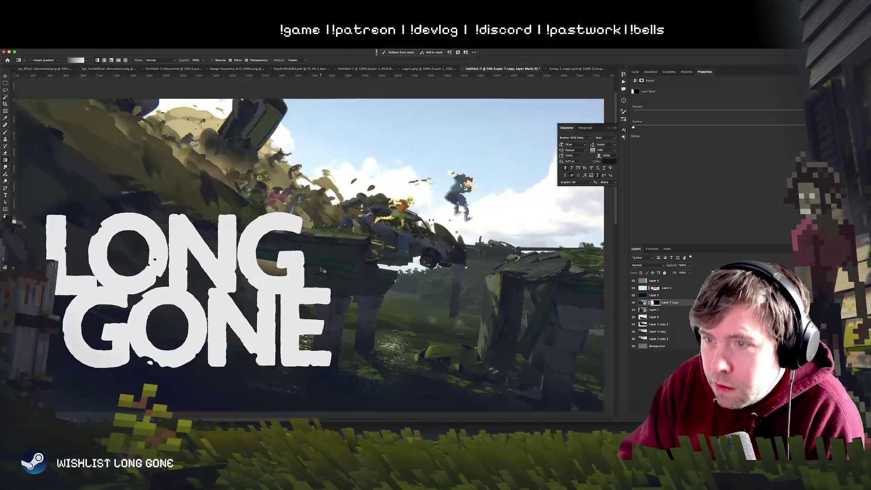
Pick Layer 4 from the canvas, move it, and shift it slightly with Free Transform
{"action": "scroll", "coordinate": [321, 270], "scroll_direction": "down", "scroll_amount": 2}
{"action": "left_click", "coordinate": [6, 77]}
{"action": "right_click", "coordinate": [188, 257]}
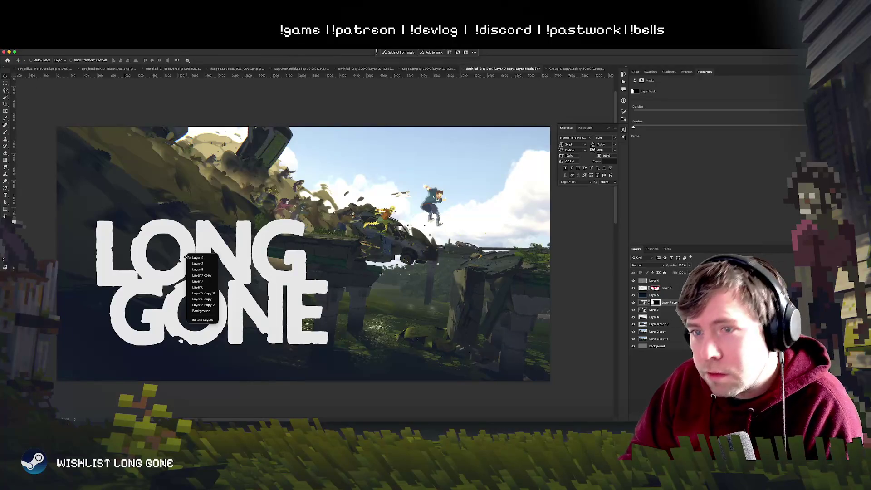
{"action": "left_click", "coordinate": [198, 257]}
{"action": "mouse_move", "coordinate": [303, 356]}
{"action": "left_mouse_down"}
{"action": "mouse_move", "coordinate": [276, 295]}
{"action": "mouse_move", "coordinate": [234, 257]}
{"action": "left_mouse_up"}
{"action": "left_click", "coordinate": [665, 288]}
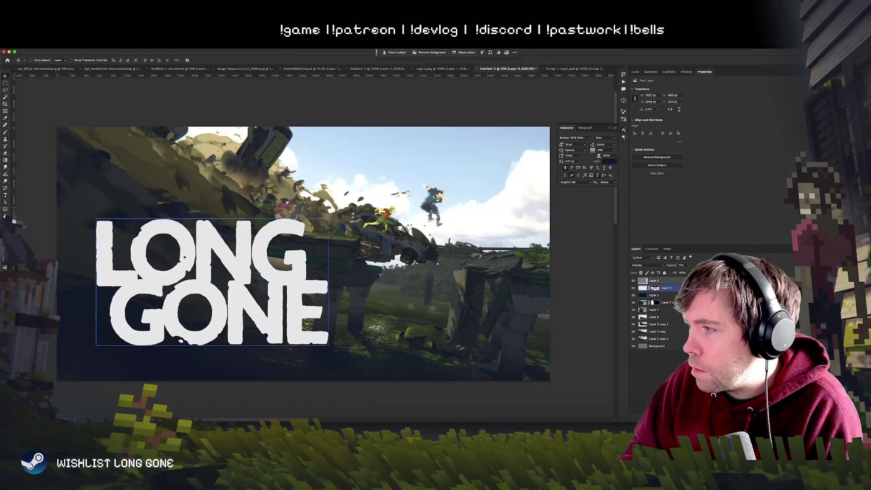
{"action": "left_click", "coordinate": [410, 235]}
{"action": "key", "text": "ctrl+t"}
{"action": "mouse_move", "coordinate": [410, 236]}
{"action": "left_mouse_down"}
{"action": "mouse_move", "coordinate": [437, 225]}
{"action": "mouse_move", "coordinate": [426, 233]}
{"action": "left_mouse_up"}
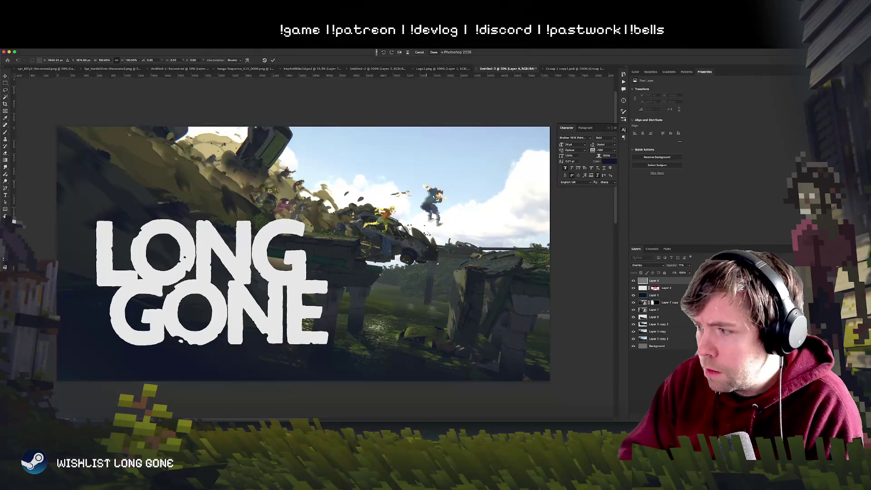
{"action": "key", "text": "Return"}
Select the LONG GONE logo layer and nudge the logo a few pixels
{"action": "right_click", "coordinate": [680, 282]}
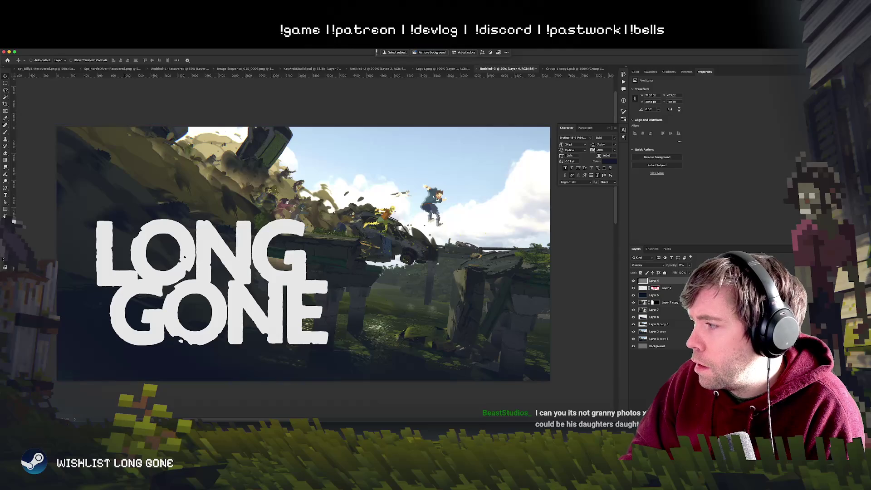
{"action": "left_click", "coordinate": [666, 288]}
{"action": "mouse_move", "coordinate": [473, 286]}
{"action": "left_mouse_down"}
{"action": "mouse_move", "coordinate": [476, 299]}
{"action": "mouse_move", "coordinate": [453, 256]}
{"action": "mouse_move", "coordinate": [463, 297]}
{"action": "mouse_move", "coordinate": [469, 288]}
{"action": "left_mouse_up"}
{"action": "left_click_drag", "start_coordinate": [426, 265], "coordinate": [435, 256]}
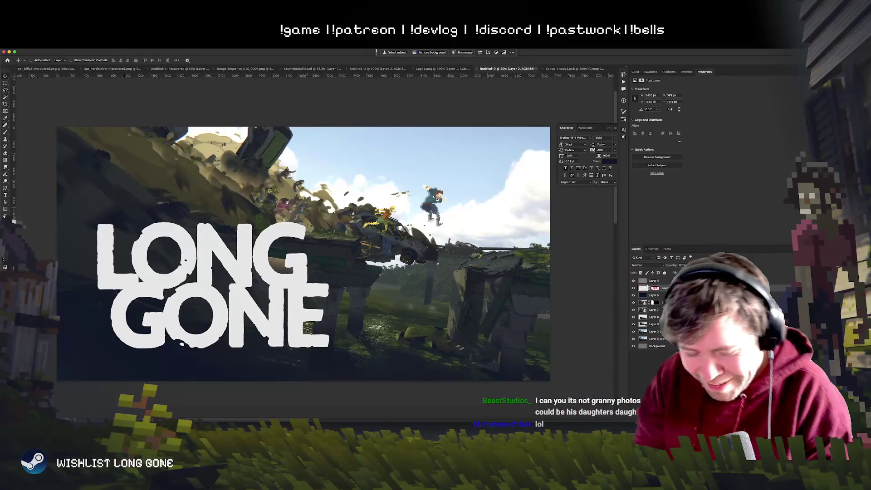
{"action": "right_click", "coordinate": [269, 248]}
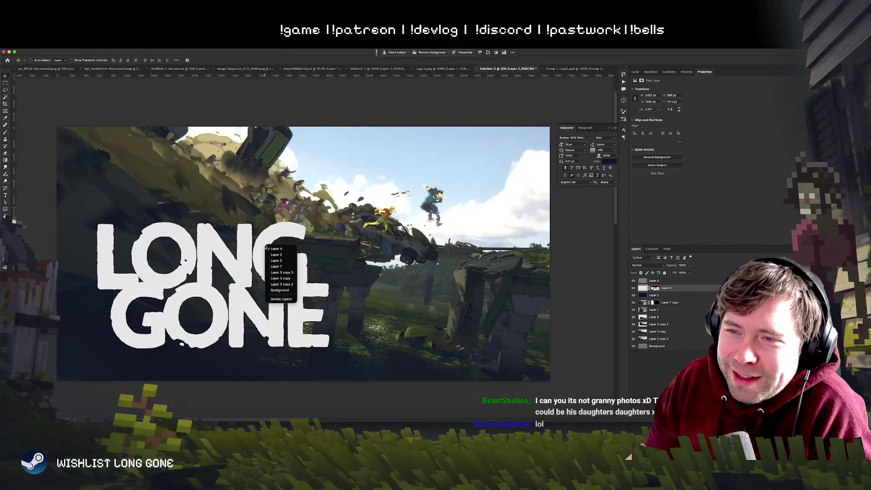
Select the logo layer (Layer 2) and shift it about 47 px right and 37 px down
{"action": "left_click", "coordinate": [275, 248]}
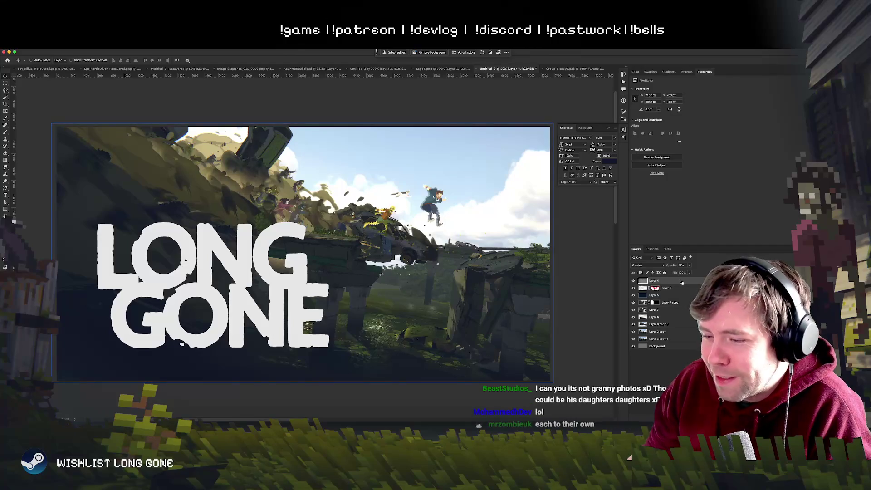
{"action": "right_click", "coordinate": [681, 282]}
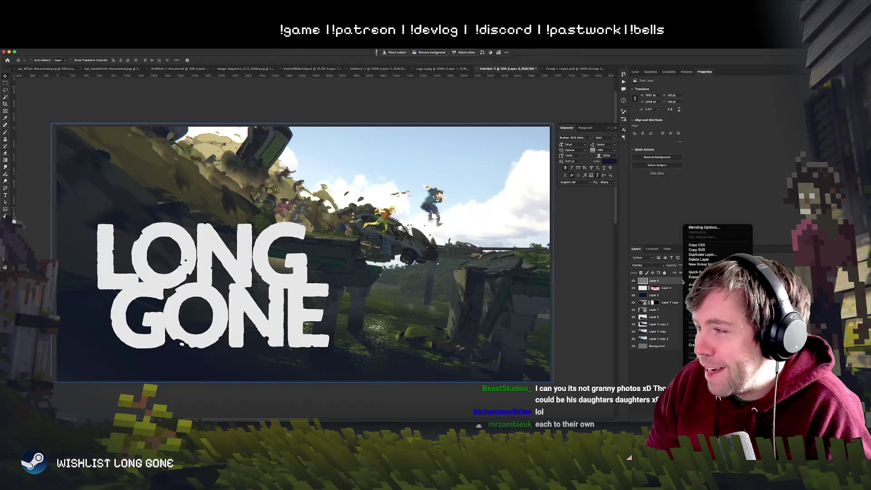
{"action": "left_click", "coordinate": [666, 288]}
{"action": "mouse_move", "coordinate": [175, 258]}
{"action": "left_mouse_down"}
{"action": "mouse_move", "coordinate": [210, 268]}
{"action": "mouse_move", "coordinate": [175, 258]}
{"action": "mouse_move", "coordinate": [209, 270]}
{"action": "mouse_move", "coordinate": [219, 325]}
{"action": "left_mouse_up"}
{"action": "left_click_drag", "start_coordinate": [184, 255], "coordinate": [206, 272]}
{"action": "mouse_move", "coordinate": [292, 260]}
{"action": "left_mouse_down"}
{"action": "mouse_move", "coordinate": [301, 254]}
{"action": "mouse_move", "coordinate": [293, 267]}
{"action": "left_mouse_up"}
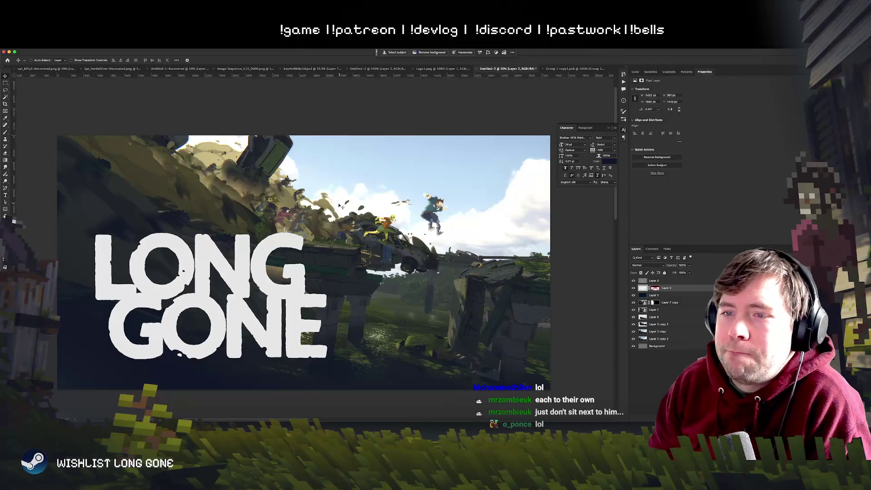
Fine-tune the logo's position and duplicate the logo layer
{"action": "mouse_move", "coordinate": [253, 277]}
{"action": "left_mouse_down"}
{"action": "mouse_move", "coordinate": [290, 343]}
{"action": "mouse_move", "coordinate": [256, 399]}
{"action": "mouse_move", "coordinate": [256, 239]}
{"action": "mouse_move", "coordinate": [285, 176]}
{"action": "mouse_move", "coordinate": [271, 226]}
{"action": "mouse_move", "coordinate": [226, 246]}
{"action": "mouse_move", "coordinate": [248, 267]}
{"action": "mouse_move", "coordinate": [236, 252]}
{"action": "left_mouse_up"}
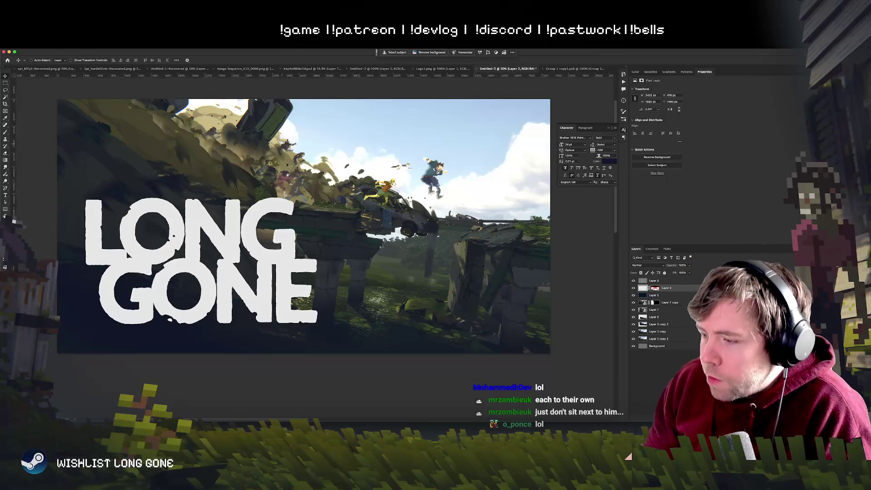
{"action": "scroll", "coordinate": [442, 249], "scroll_direction": "up", "scroll_amount": 2}
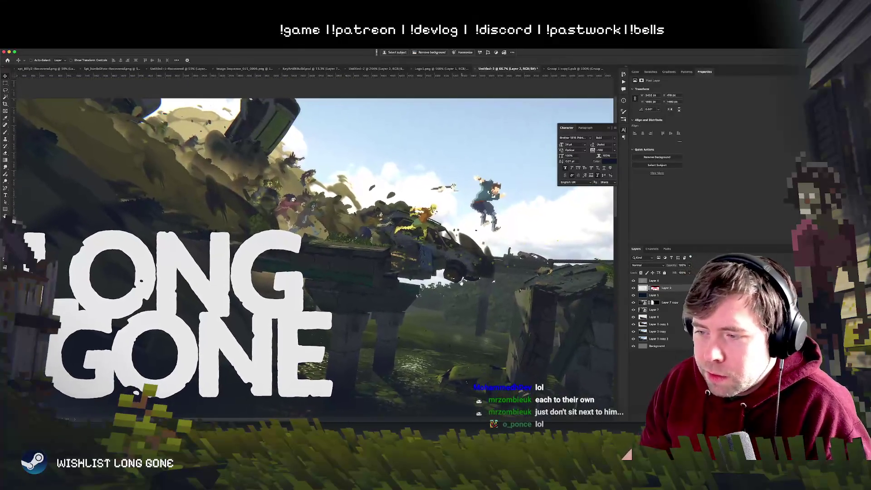
{"action": "scroll", "coordinate": [464, 287], "scroll_direction": "down", "scroll_amount": 2}
{"action": "scroll", "coordinate": [463, 285], "scroll_direction": "up", "scroll_amount": 2}
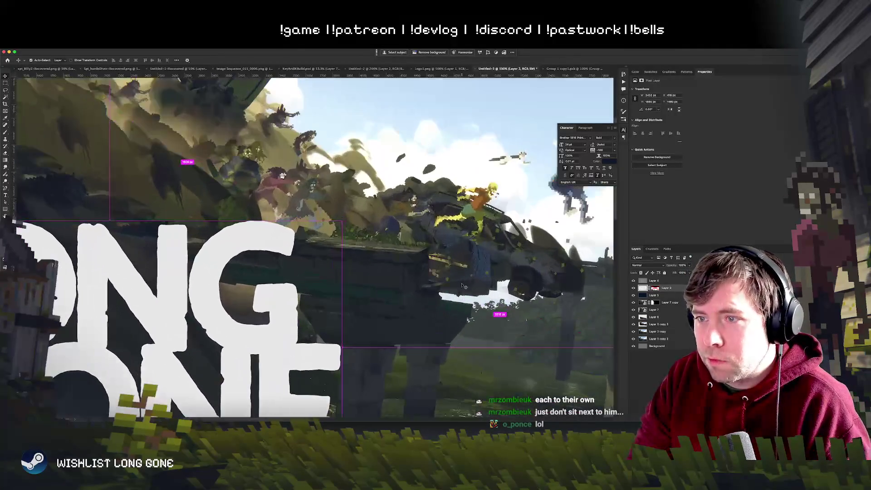
{"action": "scroll", "coordinate": [463, 285], "scroll_direction": "down", "scroll_amount": 4}
{"action": "scroll", "coordinate": [463, 285], "scroll_direction": "up", "scroll_amount": 1}
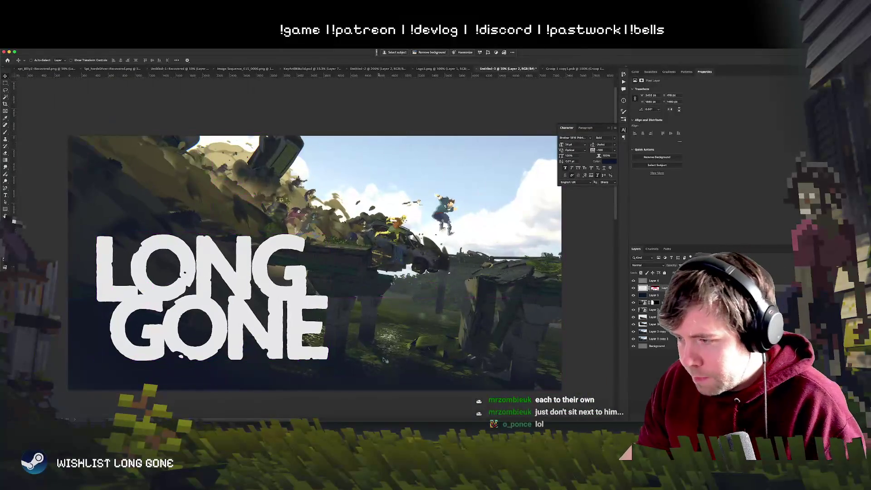
{"action": "key", "text": "ctrl+j"}
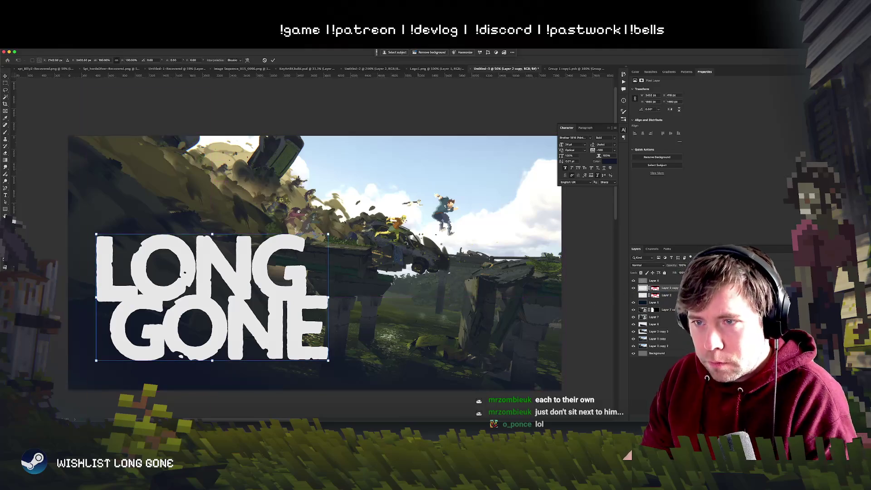
Set Free Transform interpolation to Bilinear and convert the logo copy to a Smart Object
{"action": "key", "text": "ctrl+t"}
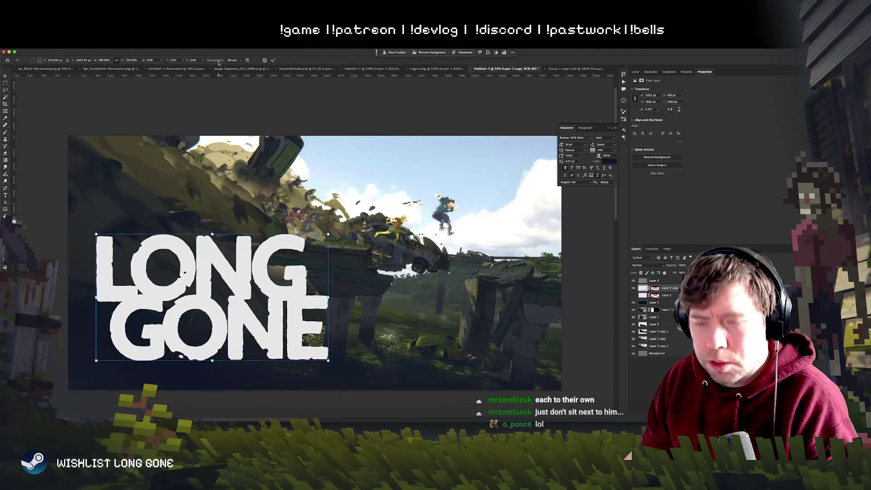
{"action": "left_click", "coordinate": [238, 60]}
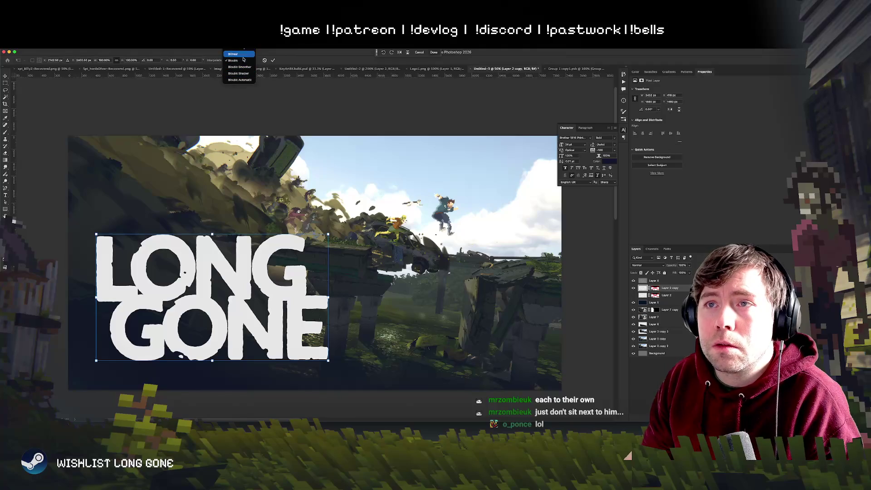
{"action": "left_click", "coordinate": [241, 54]}
{"action": "key", "text": "Return"}
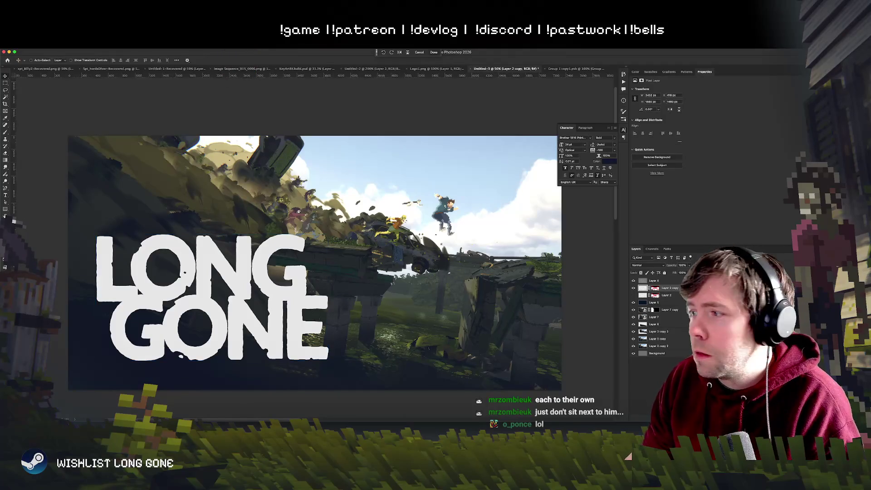
{"action": "right_click", "coordinate": [690, 288]}
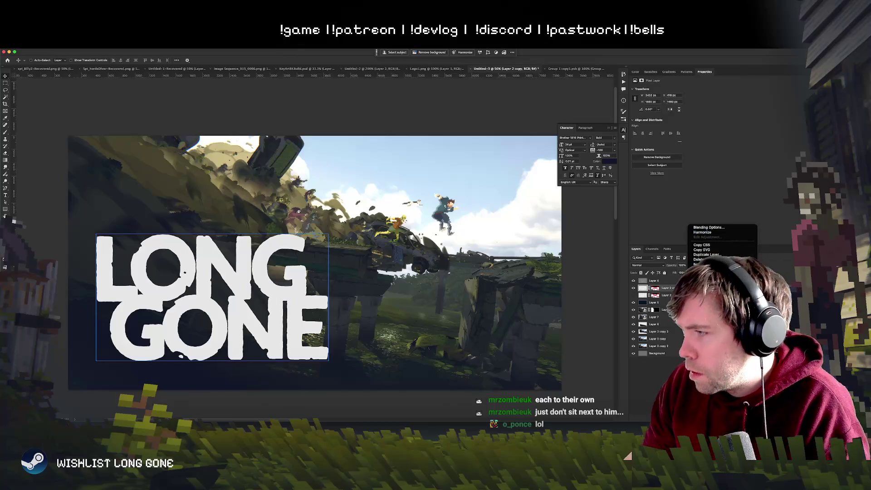
Move the logo copy to the canvas centre and scale it down to 82.3%
{"action": "mouse_move", "coordinate": [184, 324]}
{"action": "left_mouse_down"}
{"action": "mouse_move", "coordinate": [265, 322]}
{"action": "mouse_move", "coordinate": [242, 326]}
{"action": "mouse_move", "coordinate": [305, 305]}
{"action": "mouse_move", "coordinate": [270, 330]}
{"action": "mouse_move", "coordinate": [284, 332]}
{"action": "left_mouse_up"}
{"action": "key", "text": "ctrl+t"}
{"action": "left_click_drag", "start_coordinate": [397, 235], "coordinate": [356, 258]}
{"action": "key", "text": "Return"}
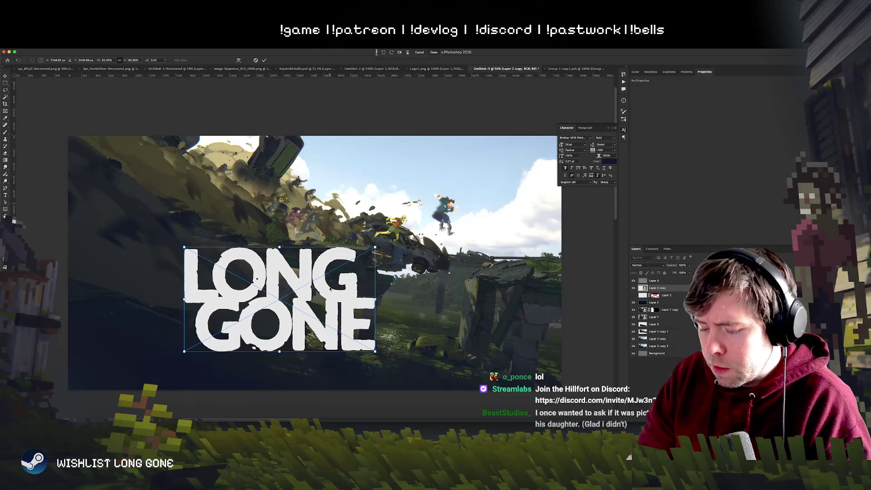
{"action": "key", "text": "ctrl+1"}
{"action": "scroll", "coordinate": [331, 289], "scroll_direction": "down", "scroll_amount": 3}
{"action": "scroll", "coordinate": [345, 272], "scroll_direction": "right", "scroll_amount": 4}
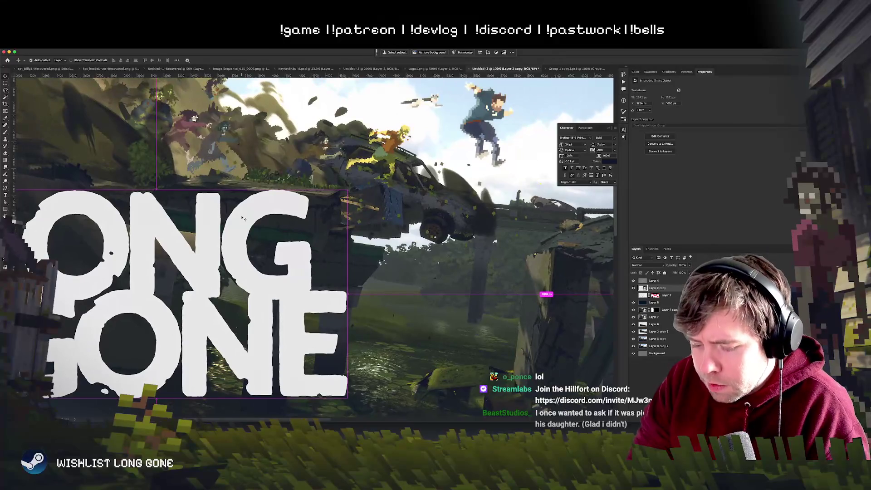
Close the floating Character panel and nudge the LONG GONE logo slightly
{"action": "key", "text": "ctrl+minus"}
{"action": "scroll", "coordinate": [241, 215], "scroll_direction": "left", "scroll_amount": 2}
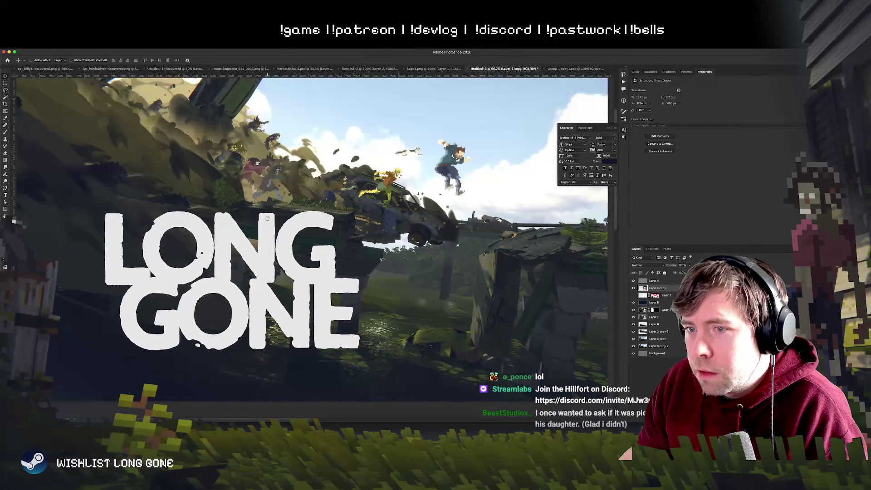
{"action": "mouse_move", "coordinate": [299, 234]}
{"action": "left_mouse_down"}
{"action": "mouse_move", "coordinate": [339, 249]}
{"action": "mouse_move", "coordinate": [277, 248]}
{"action": "left_mouse_up"}
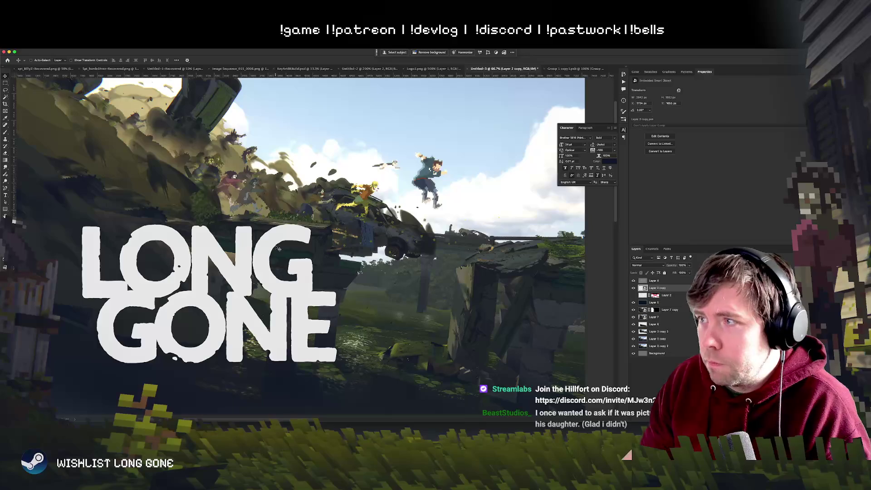
{"action": "left_click", "coordinate": [609, 128]}
{"action": "mouse_move", "coordinate": [320, 310]}
{"action": "left_mouse_down"}
{"action": "mouse_move", "coordinate": [357, 313]}
{"action": "mouse_move", "coordinate": [268, 293]}
{"action": "left_mouse_up"}
{"action": "left_click_drag", "start_coordinate": [409, 248], "coordinate": [392, 252]}
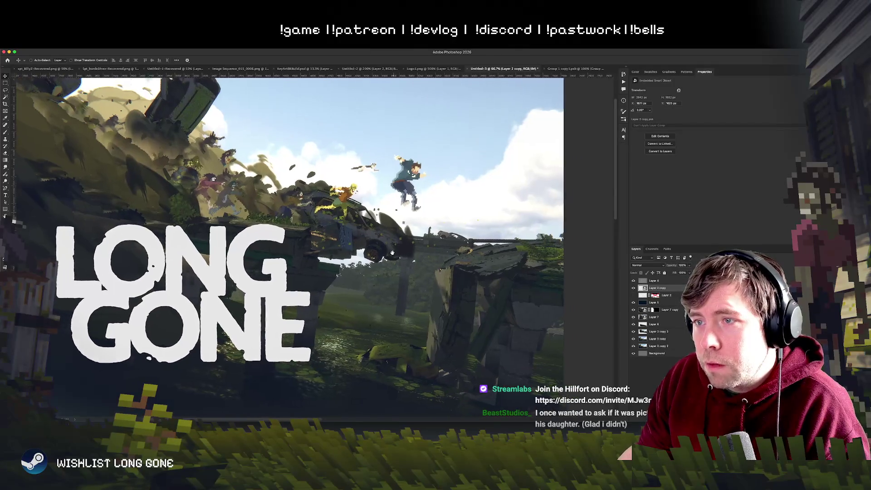
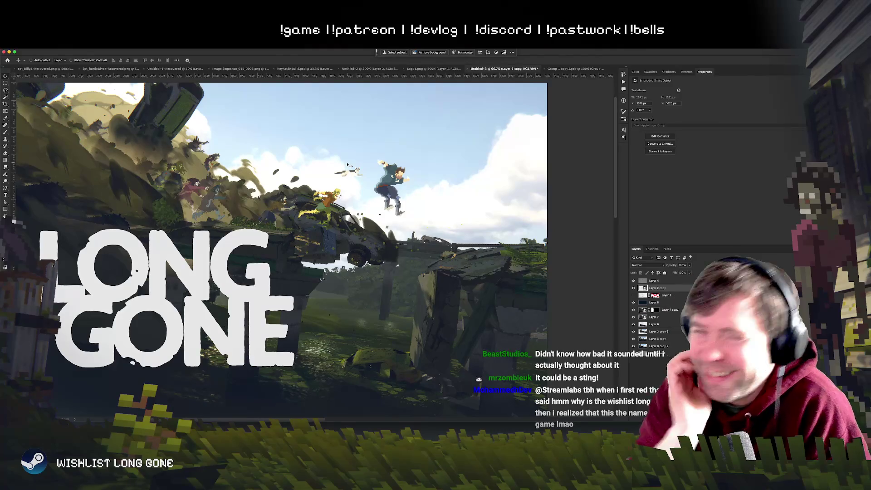
Pick Layer 4 from the canvas layer list, try moving it, and undo it back to its original spot
{"action": "right_click", "coordinate": [162, 263]}
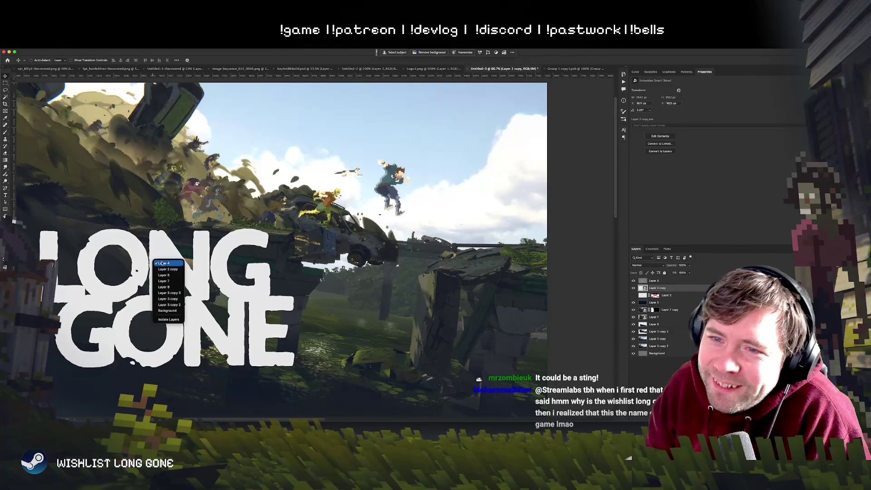
{"action": "left_click", "coordinate": [163, 263]}
{"action": "mouse_move", "coordinate": [255, 268]}
{"action": "left_mouse_down"}
{"action": "mouse_move", "coordinate": [247, 267]}
{"action": "mouse_move", "coordinate": [286, 261]}
{"action": "left_mouse_up"}
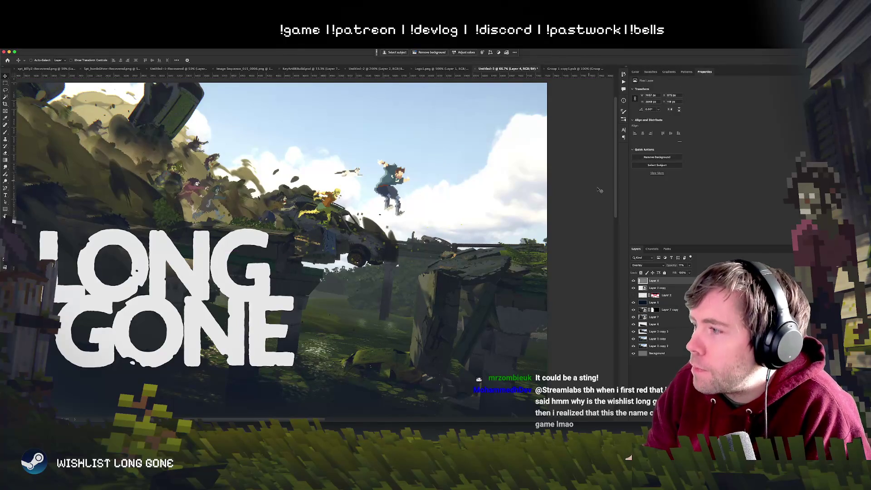
{"action": "key", "text": "ctrl+z"}
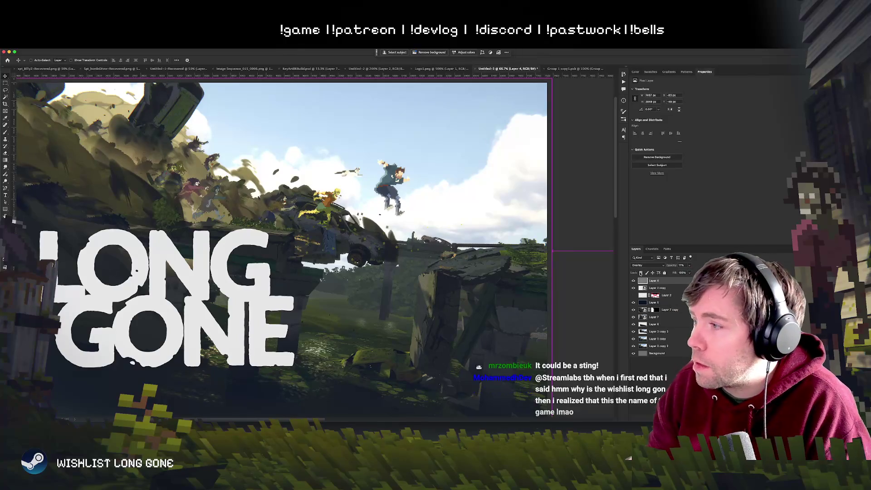
{"action": "right_click", "coordinate": [663, 281]}
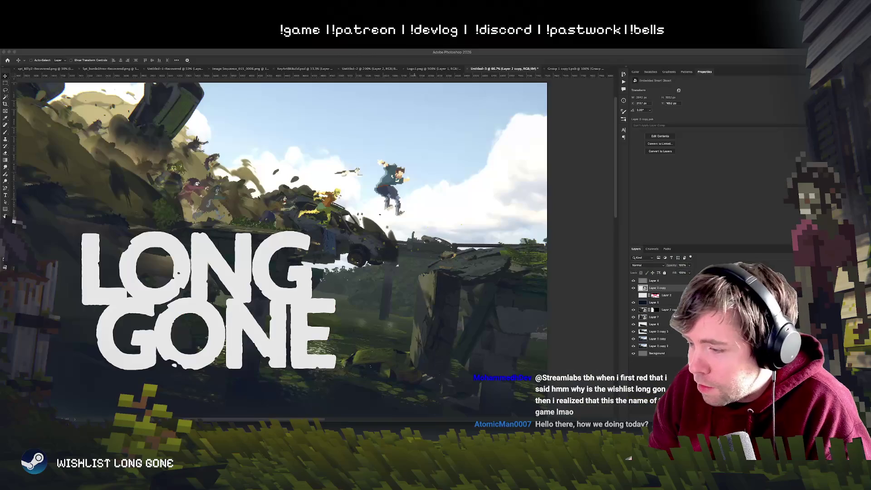
Drag the Layer 2 copy artwork left, then pan and zoom back out to 50% to see the whole key art
{"action": "scroll", "coordinate": [184, 273], "scroll_direction": "up", "scroll_amount": 1}
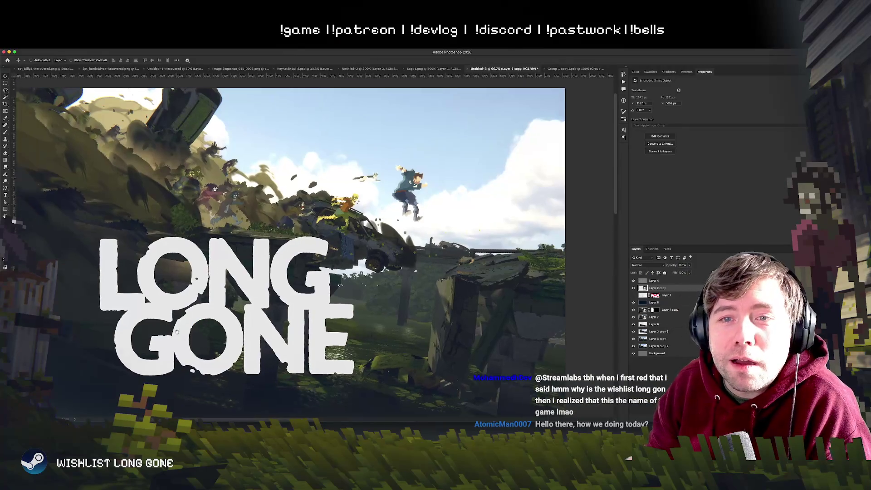
{"action": "mouse_move", "coordinate": [248, 313]}
{"action": "left_mouse_down"}
{"action": "mouse_move", "coordinate": [231, 319]}
{"action": "mouse_move", "coordinate": [235, 270]}
{"action": "mouse_move", "coordinate": [312, 274]}
{"action": "left_mouse_up"}
{"action": "scroll", "coordinate": [272, 272], "scroll_direction": "up", "scroll_amount": 5}
{"action": "scroll", "coordinate": [309, 270], "scroll_direction": "right", "scroll_amount": 10}
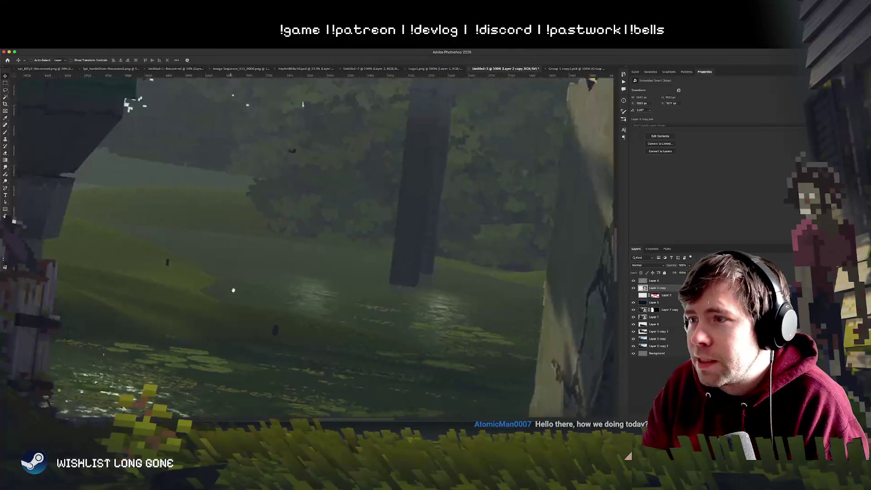
{"action": "scroll", "coordinate": [293, 258], "scroll_direction": "down", "scroll_amount": 5}
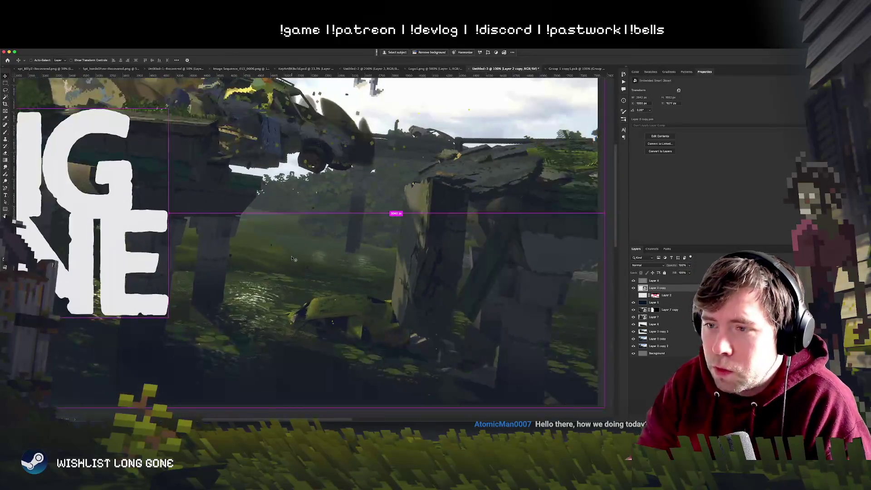
{"action": "left_click_drag", "start_coordinate": [292, 258], "coordinate": [338, 258]}
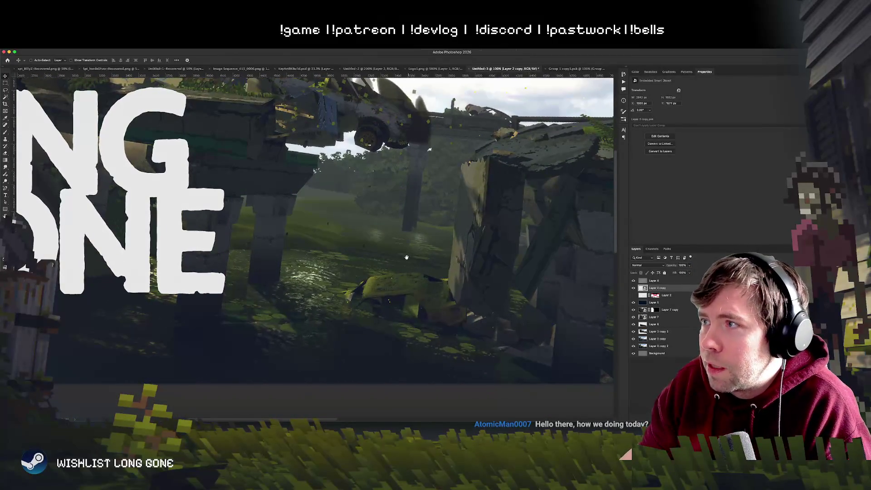
{"action": "scroll", "coordinate": [358, 294], "scroll_direction": "up", "scroll_amount": 5}
{"action": "scroll", "coordinate": [359, 295], "scroll_direction": "right", "scroll_amount": 5}
{"action": "scroll", "coordinate": [364, 313], "scroll_direction": "down", "scroll_amount": 5}
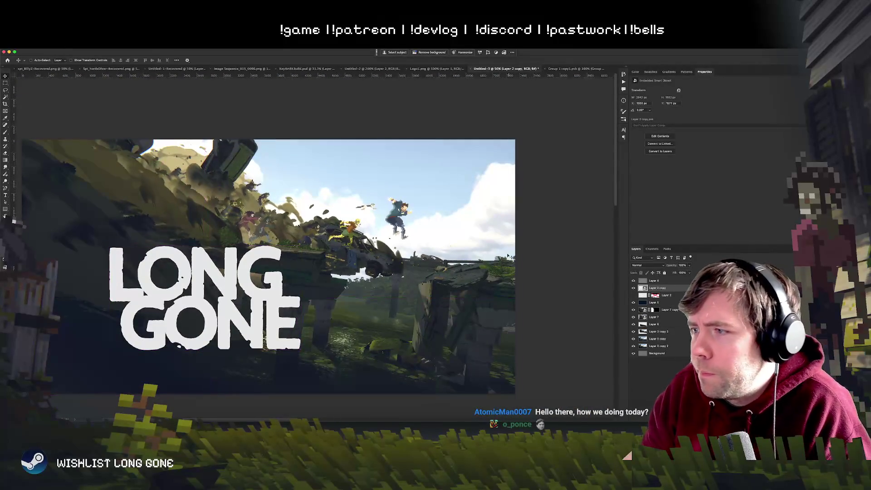
Select Layer 3 copy 3 from the layers stacked under a canvas point
{"action": "right_click", "coordinate": [499, 268]}
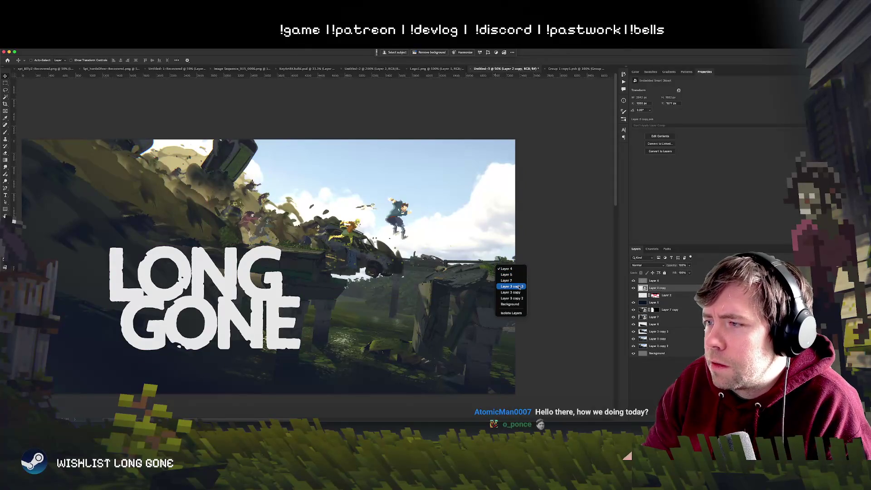
{"action": "key", "text": "Escape"}
{"action": "scroll", "coordinate": [499, 268], "scroll_direction": "down", "scroll_amount": 2}
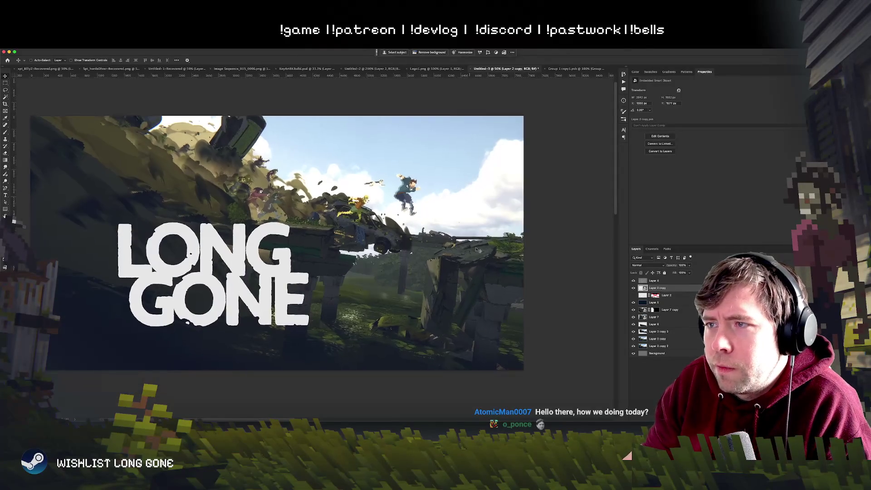
{"action": "right_click", "coordinate": [498, 265]}
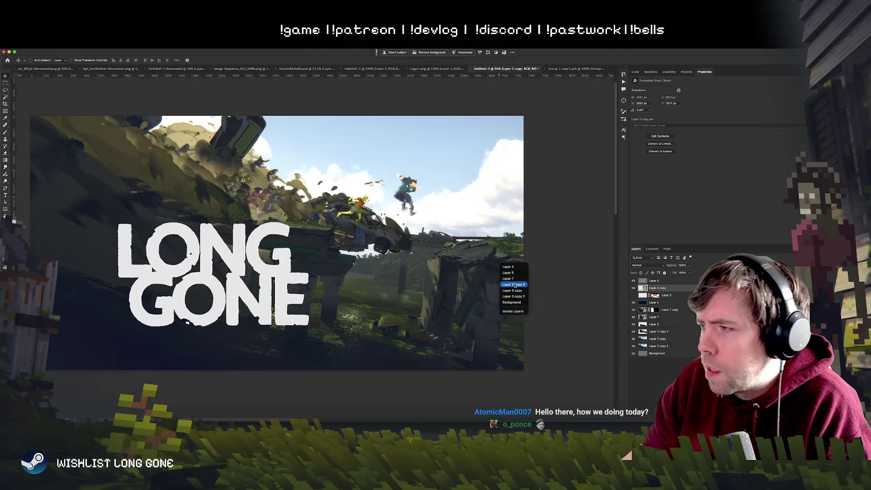
{"action": "left_click", "coordinate": [512, 285]}
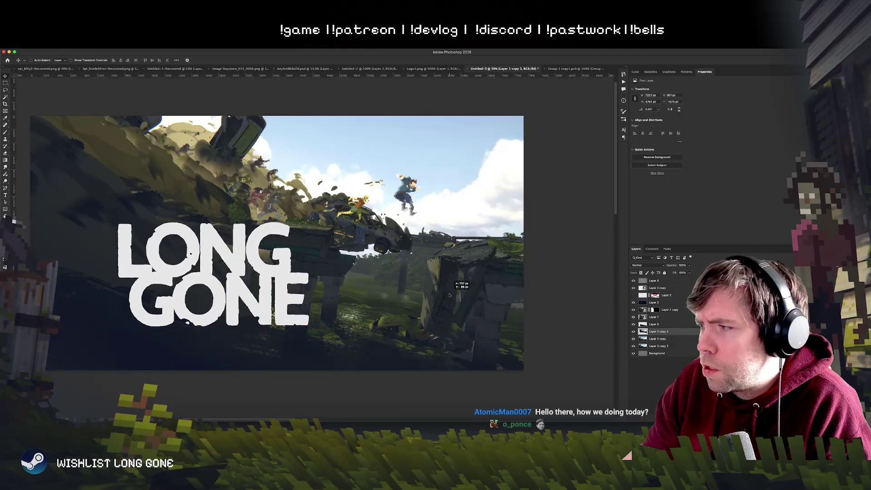
Shift Layer 7 copy left and Layer 7 left and up, then zoom to 50% to check
{"action": "left_click", "coordinate": [669, 310]}
{"action": "left_click_drag", "start_coordinate": [454, 303], "coordinate": [422, 297]}
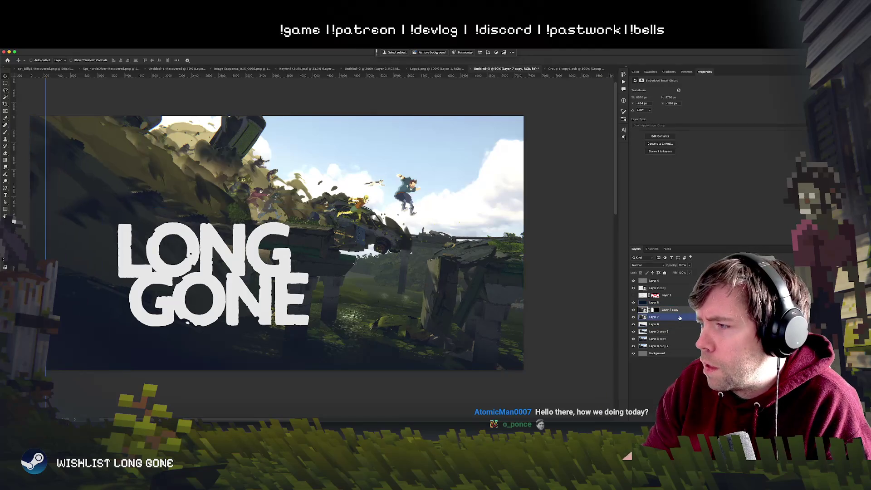
{"action": "left_click", "coordinate": [486, 292], "text": "ctrl"}
{"action": "mouse_move", "coordinate": [486, 291]}
{"action": "left_mouse_down"}
{"action": "mouse_move", "coordinate": [453, 287]}
{"action": "mouse_move", "coordinate": [476, 293]}
{"action": "left_mouse_up"}
{"action": "left_click_drag", "start_coordinate": [478, 298], "coordinate": [467, 291]}
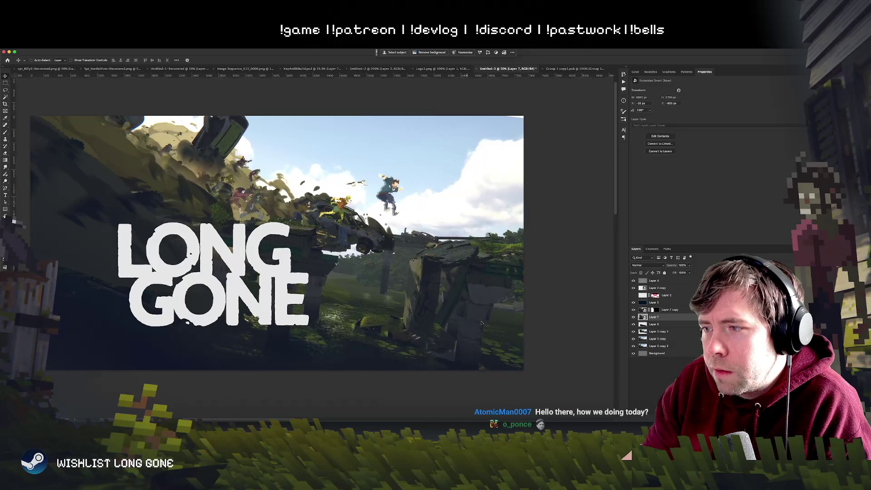
{"action": "key", "text": "super+plus"}
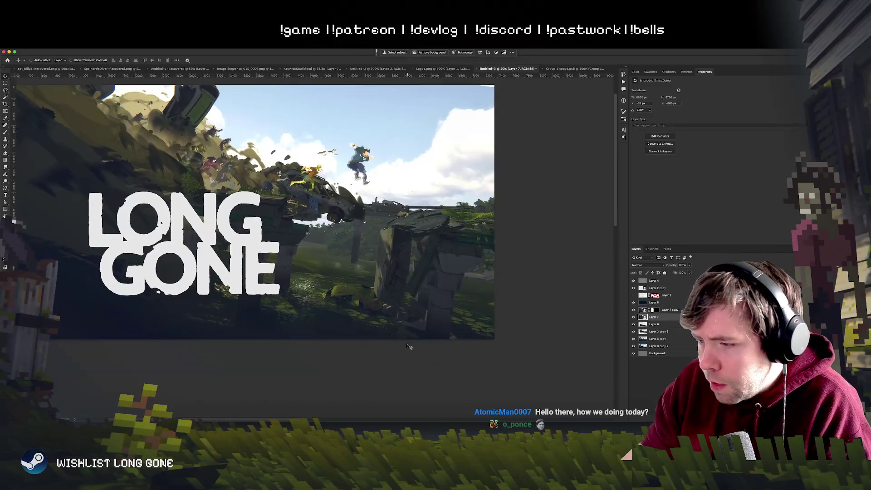
{"action": "key", "text": "super+plus"}
{"action": "key", "text": "super+minus"}
{"action": "key", "text": "super+minus"}
{"action": "key", "text": "super+minus"}
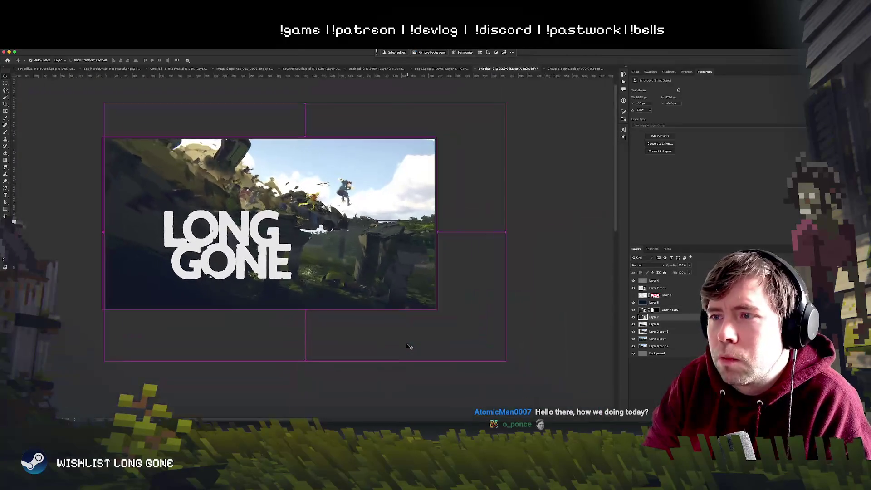
{"action": "key", "text": "super+plus"}
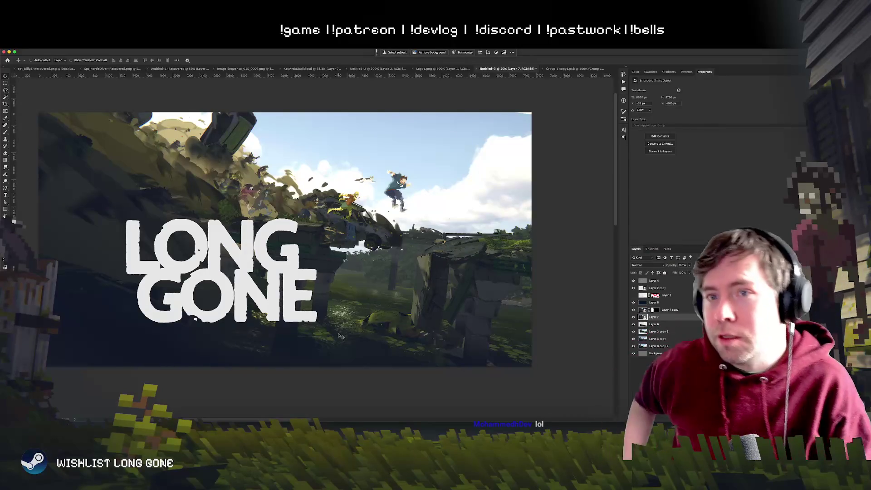
Add a new Layer 8 and paint a soft white radial gradient glow below the bridge
{"action": "scroll", "coordinate": [454, 333], "scroll_direction": "down", "scroll_amount": 2}
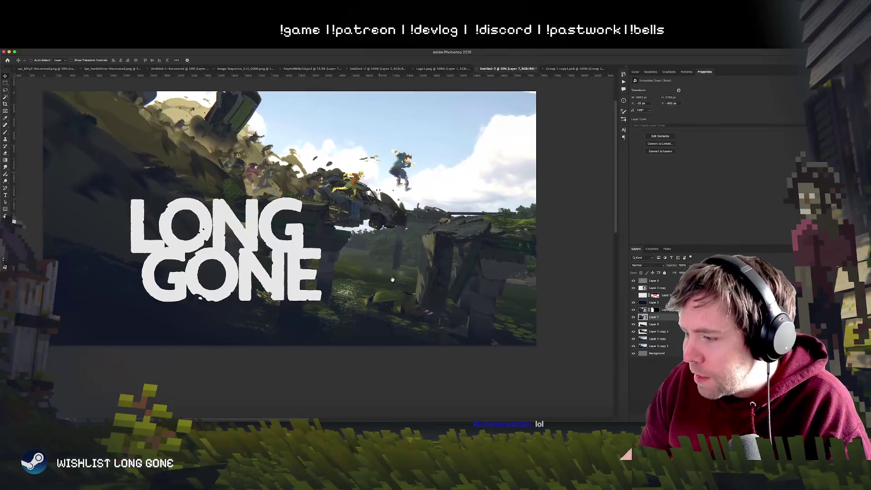
{"action": "scroll", "coordinate": [572, 330], "scroll_direction": "up", "scroll_amount": 1}
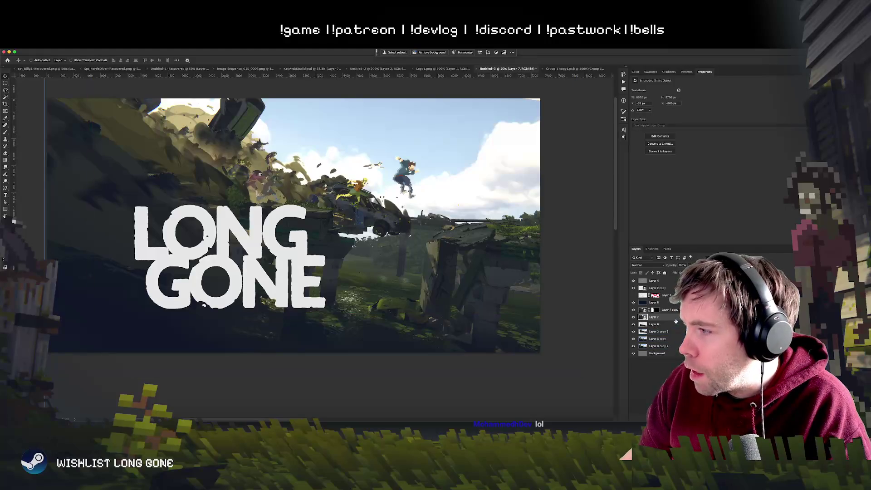
{"action": "key", "text": "ctrl+shift+alt+n"}
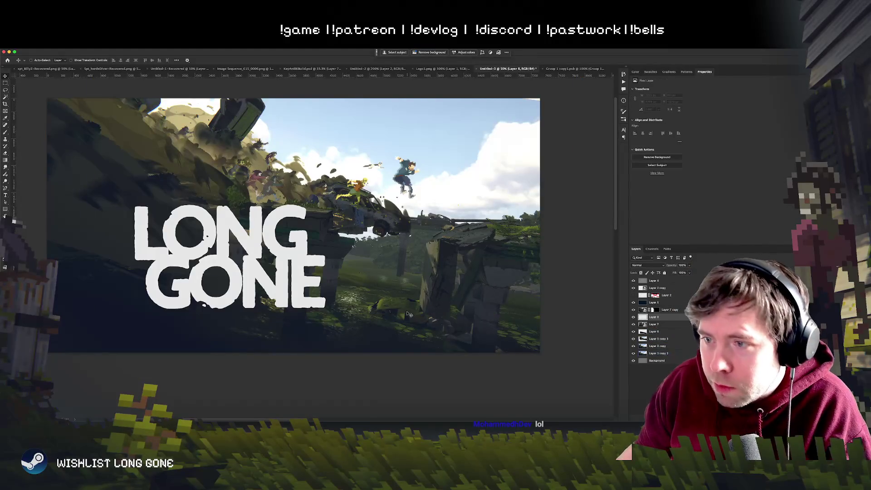
{"action": "key", "text": "super+equal"}
{"action": "key", "text": "g"}
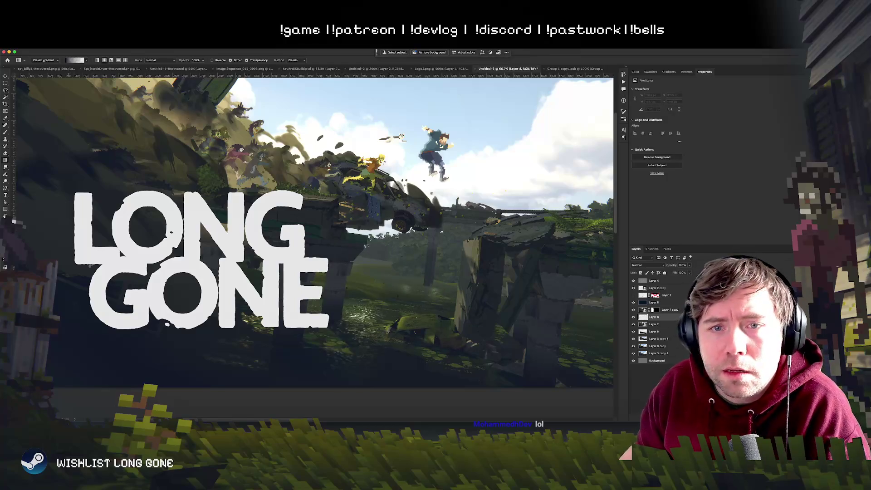
{"action": "left_click_drag", "start_coordinate": [364, 299], "coordinate": [363, 235]}
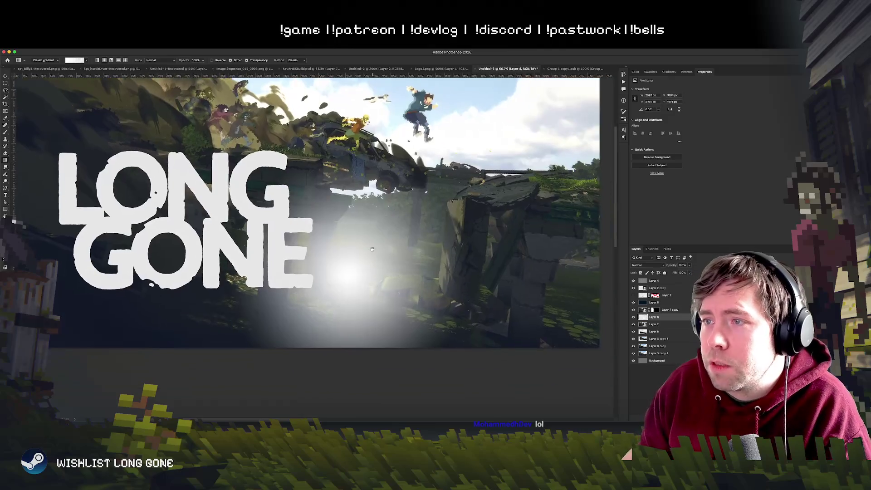
{"action": "scroll", "coordinate": [398, 199], "scroll_direction": "down", "scroll_amount": 2}
{"action": "left_click", "coordinate": [5, 76]}
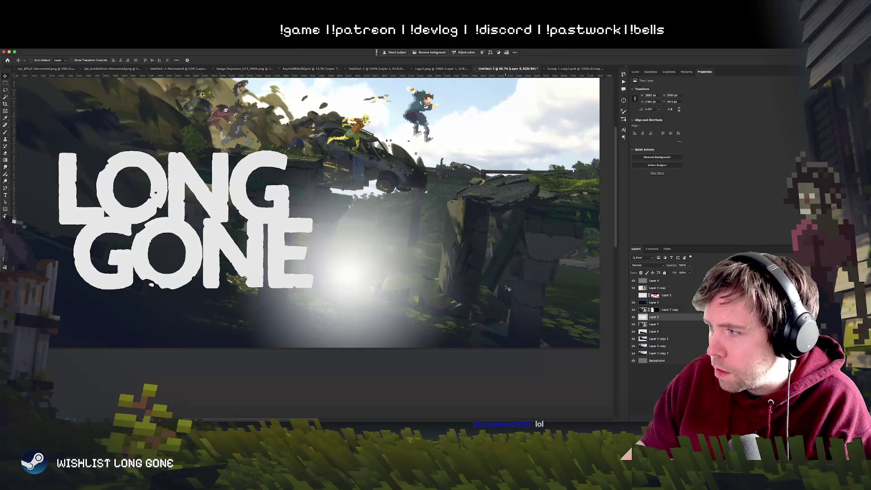
Set Layer 8 to Overlay with its Blend If underlying-layer black point at 71
{"action": "key", "text": "alt+shift+w"}
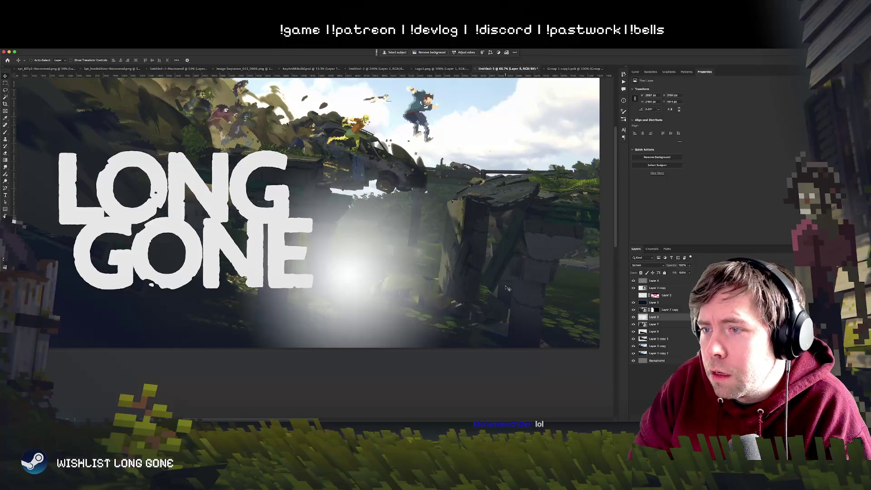
{"action": "key", "text": "shift+plus"}
{"action": "key", "text": "shift+plus"}
{"action": "key", "text": "shift+minus"}
{"action": "left_click", "coordinate": [699, 323]}
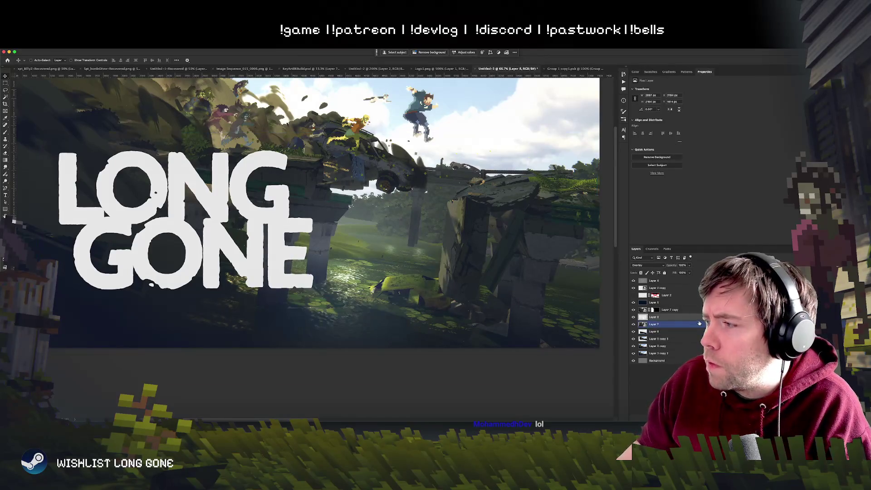
{"action": "double_click", "coordinate": [689, 317]}
{"action": "left_click_drag", "start_coordinate": [548, 153], "coordinate": [588, 132]}
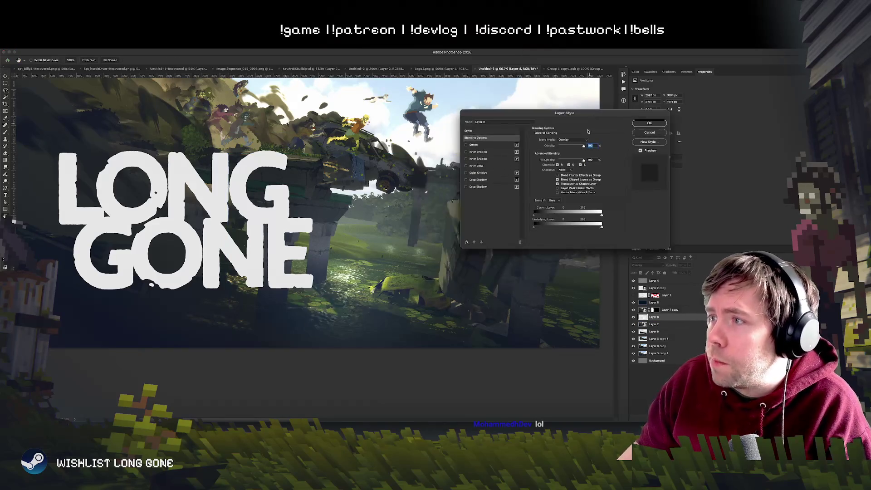
{"action": "mouse_move", "coordinate": [534, 227]}
{"action": "left_mouse_down"}
{"action": "mouse_move", "coordinate": [560, 229]}
{"action": "mouse_move", "coordinate": [539, 227]}
{"action": "left_mouse_up"}
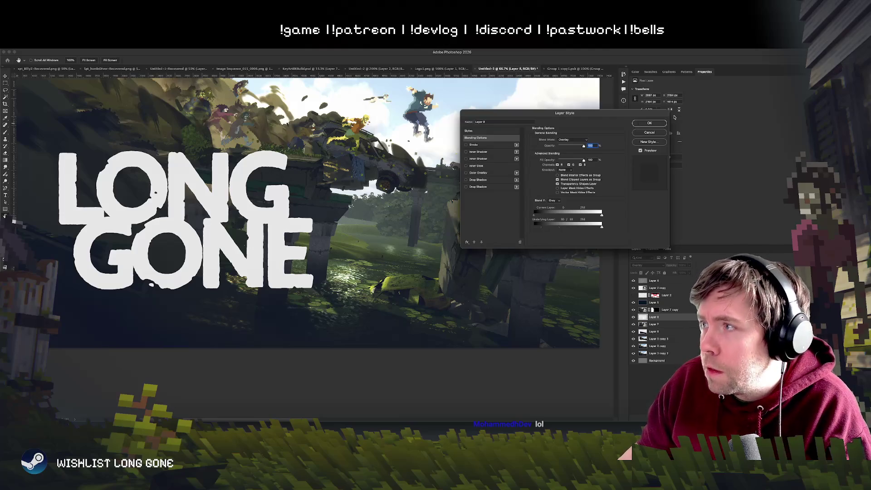
{"action": "left_click", "coordinate": [649, 123]}
{"action": "left_click", "coordinate": [644, 265]}
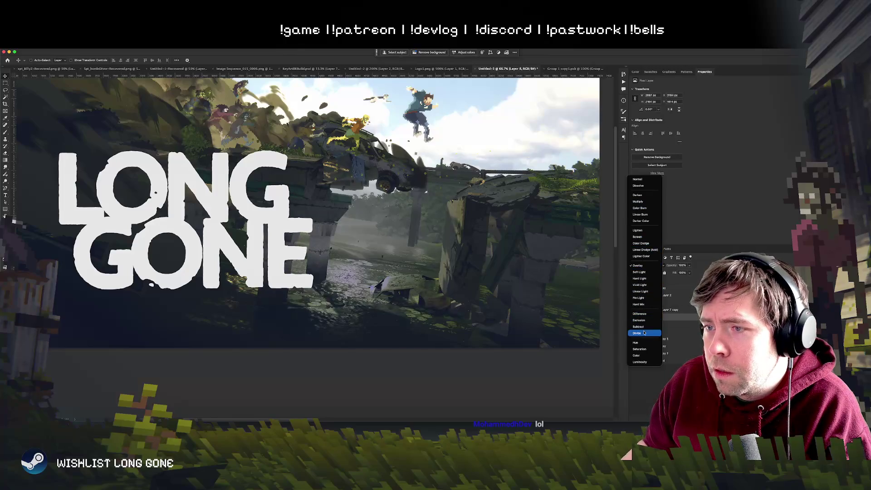
Keep Overlay and nudge the glow layer slightly left, zooming out and in to check placement
{"action": "key", "text": "Escape"}
{"action": "left_click_drag", "start_coordinate": [457, 250], "coordinate": [450, 250]}
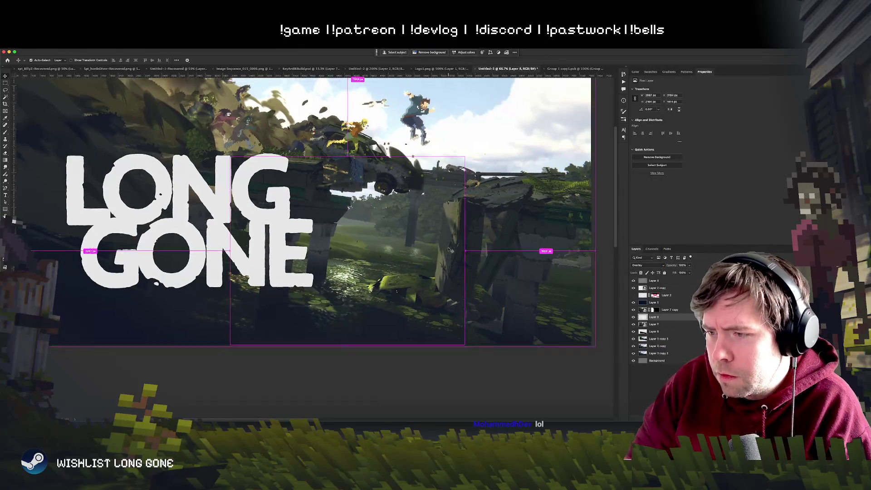
{"action": "scroll", "coordinate": [449, 249], "scroll_direction": "down", "scroll_amount": 3}
{"action": "scroll", "coordinate": [449, 249], "scroll_direction": "up", "scroll_amount": 2}
{"action": "scroll", "coordinate": [449, 249], "scroll_direction": "down", "scroll_amount": 4}
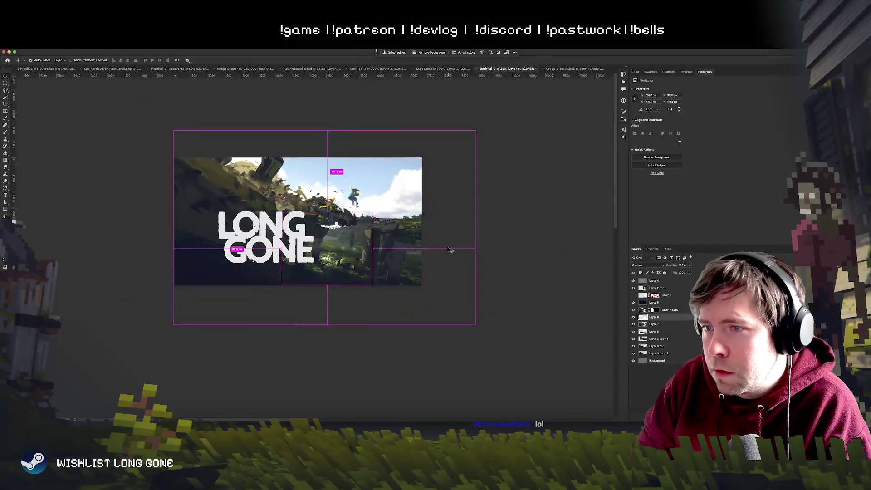
{"action": "scroll", "coordinate": [449, 250], "scroll_direction": "up", "scroll_amount": 4}
{"action": "scroll", "coordinate": [449, 249], "scroll_direction": "up", "scroll_amount": 1}
{"action": "scroll", "coordinate": [449, 250], "scroll_direction": "down", "scroll_amount": 1}
{"action": "scroll", "coordinate": [449, 249], "scroll_direction": "down", "scroll_amount": 1}
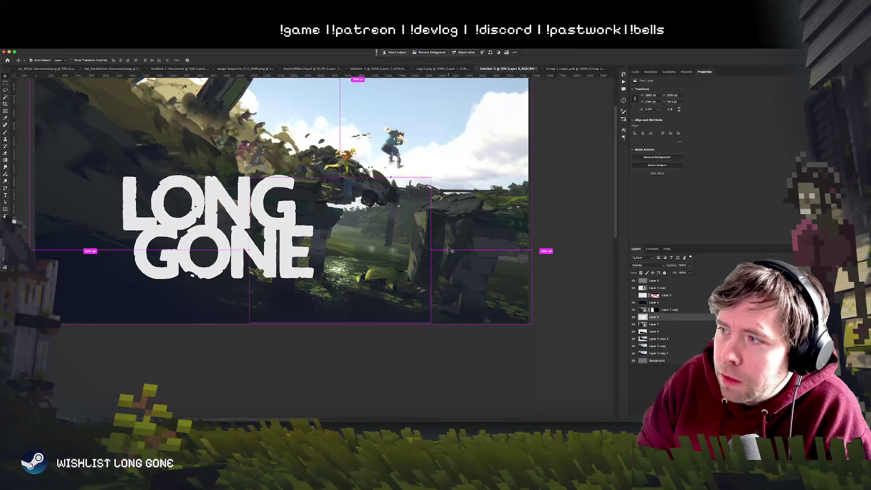
{"action": "scroll", "coordinate": [449, 249], "scroll_direction": "up", "scroll_amount": 1}
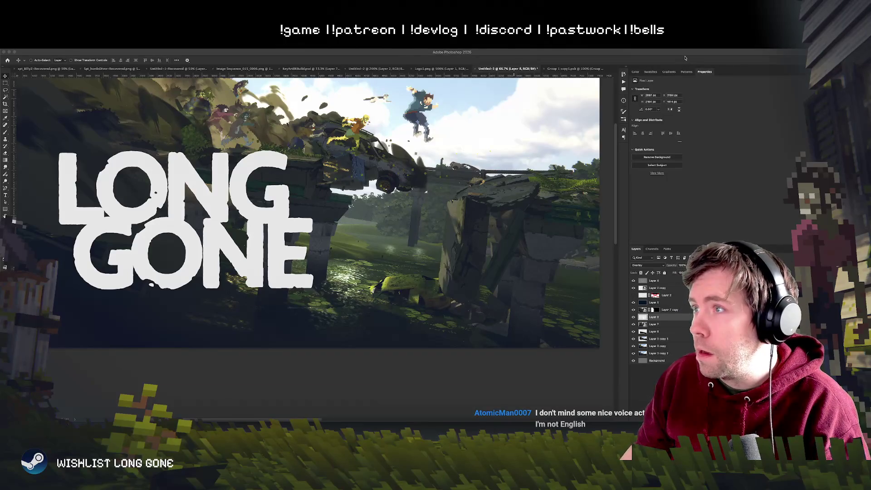
{"action": "left_click_drag", "start_coordinate": [361, 175], "coordinate": [428, 306]}
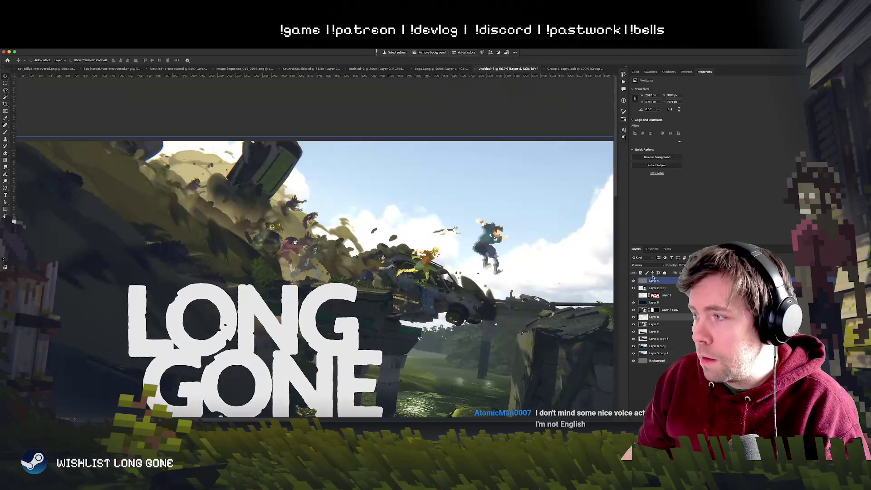
{"action": "scroll", "coordinate": [428, 306], "scroll_direction": "down", "scroll_amount": 3}
{"action": "left_click", "coordinate": [330, 211]}
{"action": "key", "text": "ctrl+v"}
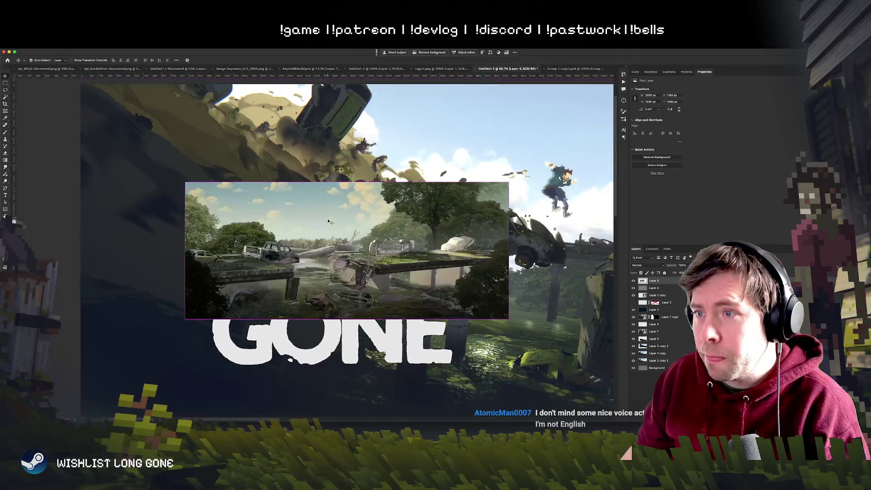
{"action": "left_click_drag", "start_coordinate": [371, 245], "coordinate": [373, 214]}
{"action": "key", "text": "ctrl+t"}
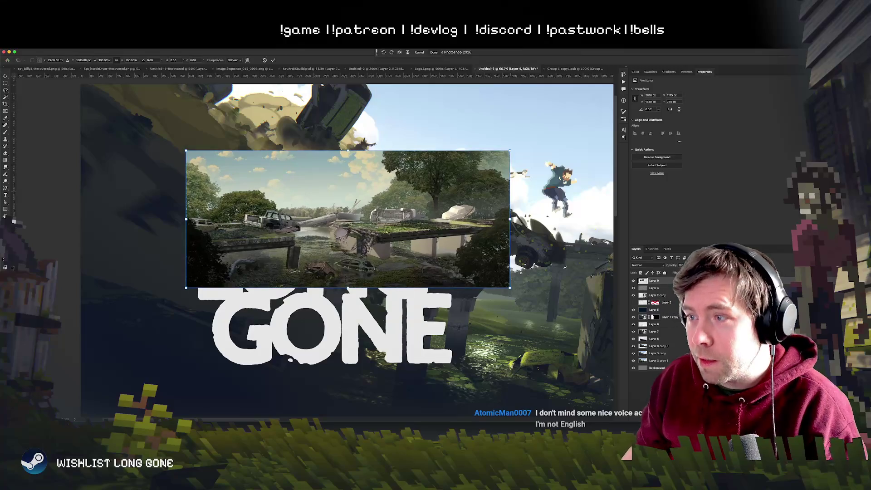
{"action": "mouse_move", "coordinate": [509, 287]}
{"action": "left_mouse_down"}
{"action": "mouse_move", "coordinate": [594, 325]}
{"action": "mouse_move", "coordinate": [567, 318]}
{"action": "mouse_move", "coordinate": [546, 307]}
{"action": "mouse_move", "coordinate": [618, 327]}
{"action": "left_mouse_up"}
{"action": "left_click_drag", "start_coordinate": [543, 304], "coordinate": [508, 297]}
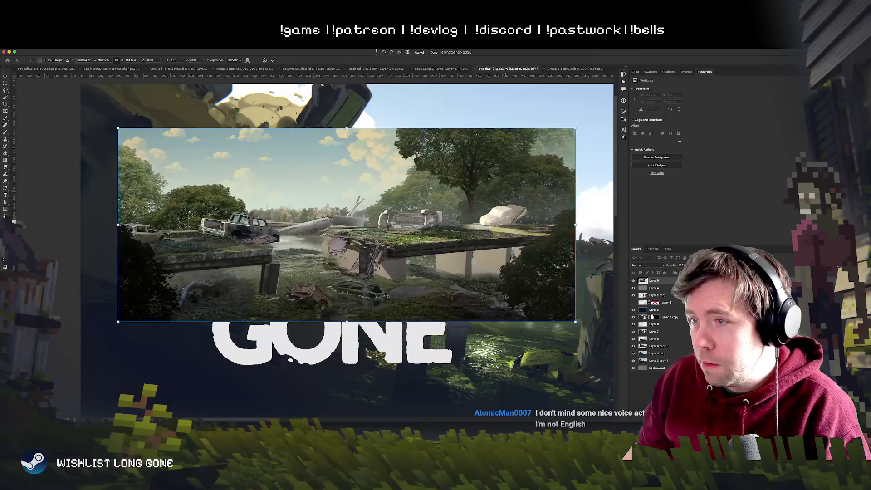
{"action": "key", "text": "Return"}
{"action": "key", "text": "super+equal"}
{"action": "key", "text": "super+equal"}
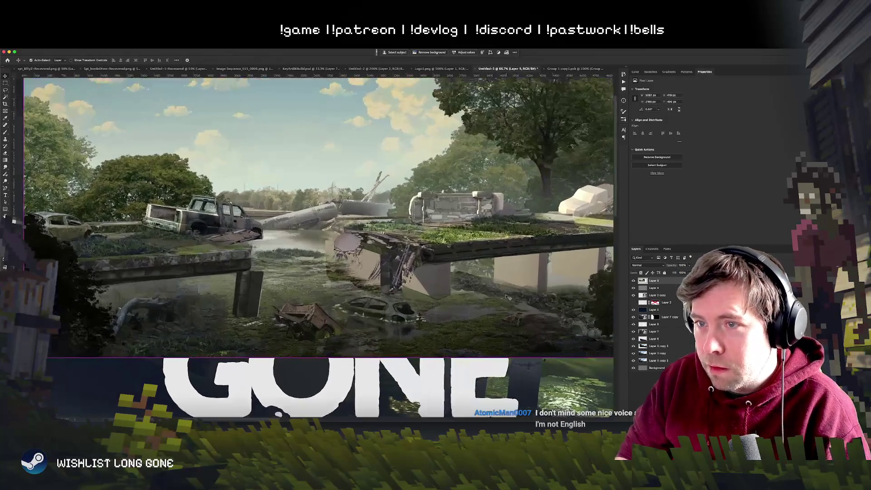
{"action": "key", "text": "super+minus"}
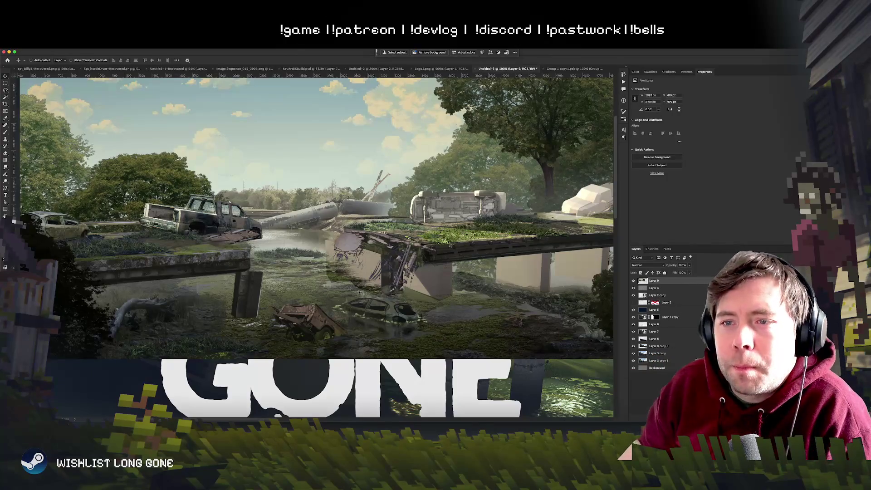
{"action": "key", "text": "Delete"}
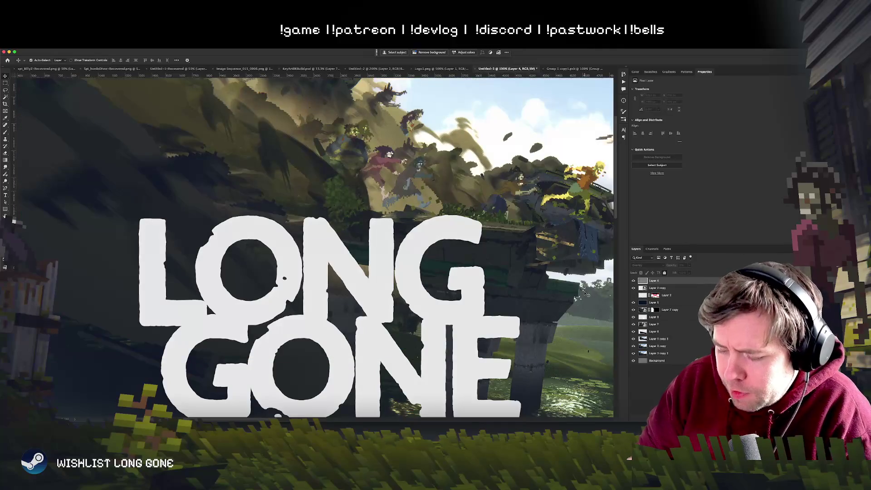
Frame the car and title, then add a new empty layer above Layer 6
{"action": "key", "text": "super+minus"}
{"action": "key", "text": "super+minus"}
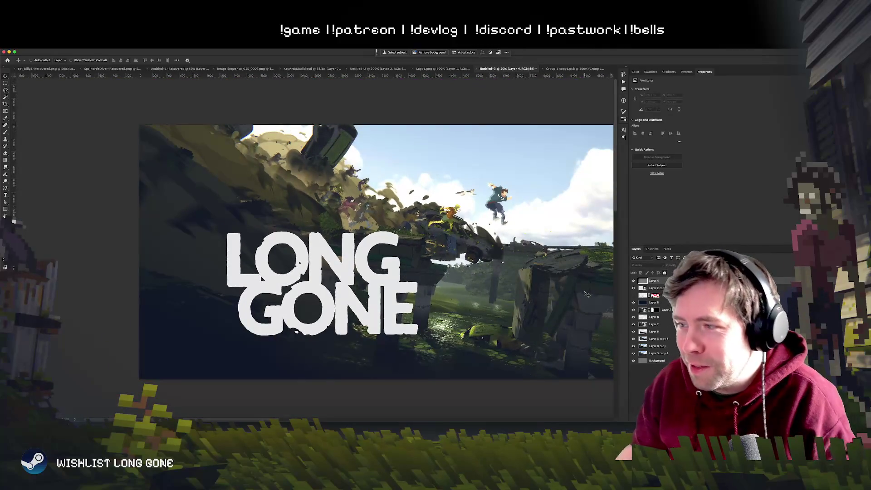
{"action": "left_click_drag", "start_coordinate": [504, 272], "coordinate": [346, 256]}
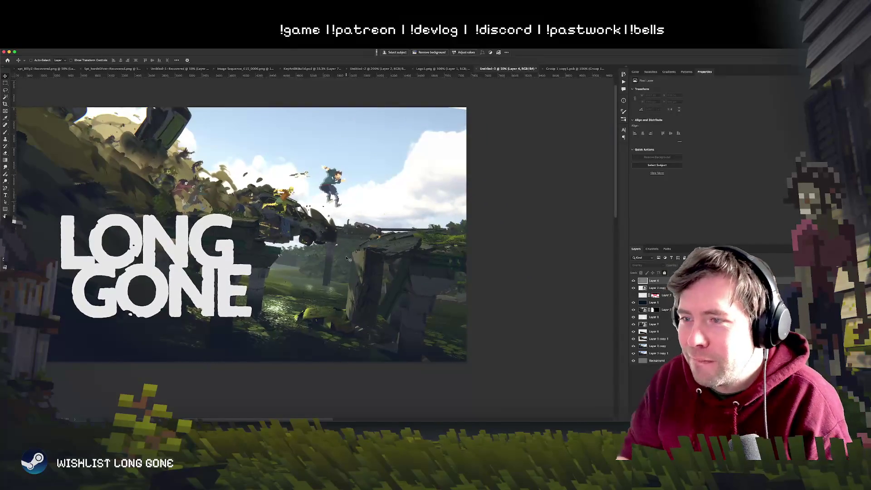
{"action": "scroll", "coordinate": [346, 256], "scroll_direction": "up", "scroll_amount": 2}
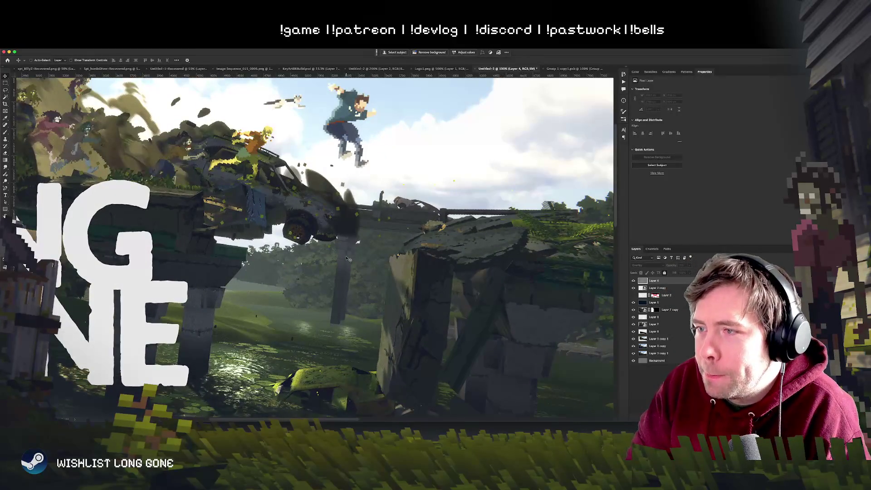
{"action": "scroll", "coordinate": [348, 258], "scroll_direction": "down", "scroll_amount": 3}
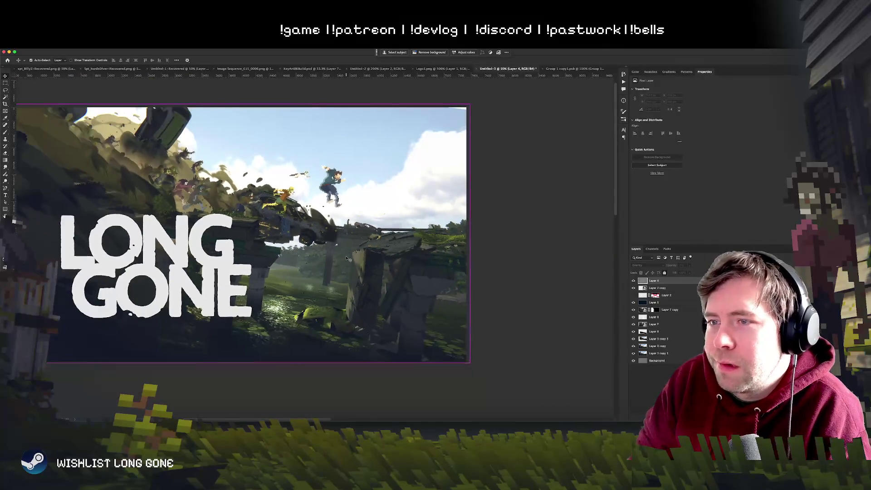
{"action": "scroll", "coordinate": [346, 256], "scroll_direction": "up", "scroll_amount": 1}
{"action": "left_click_drag", "start_coordinate": [346, 256], "coordinate": [408, 295]}
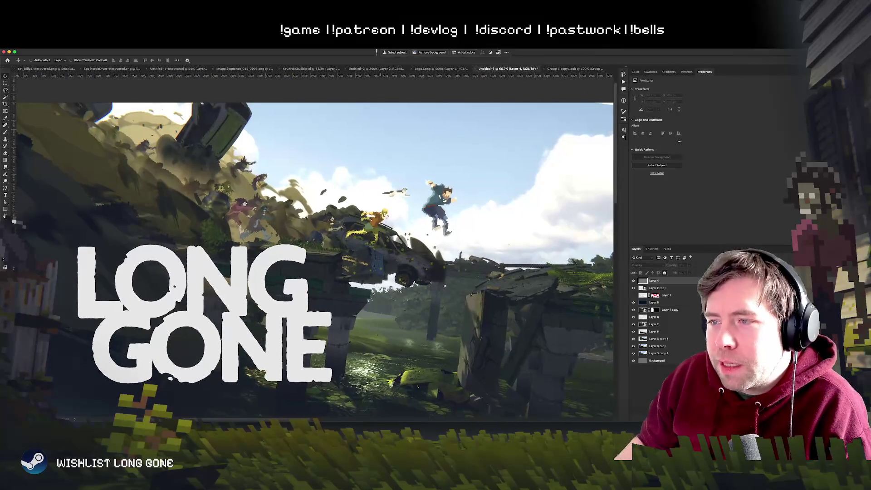
{"action": "key", "text": "l"}
{"action": "scroll", "coordinate": [344, 254], "scroll_direction": "up", "scroll_amount": 3}
{"action": "left_click", "coordinate": [676, 332]}
{"action": "key", "text": "super+shift+alt+n"}
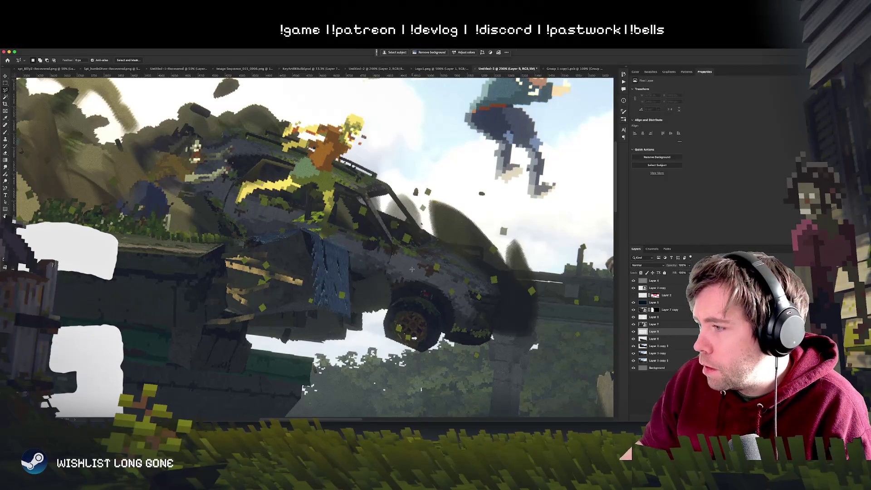
Move Layer 9 below Layer 5 and lasso around the car and its riders
{"action": "left_click_drag", "start_coordinate": [653, 310], "coordinate": [653, 312]}
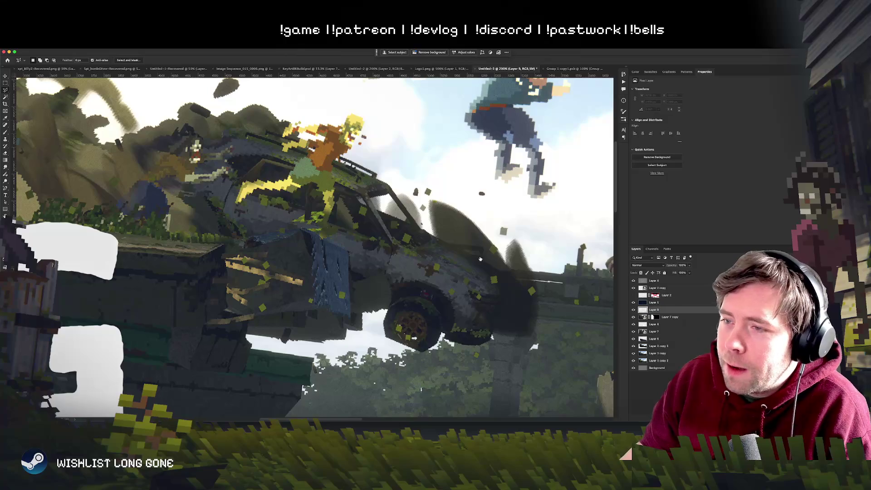
{"action": "mouse_move", "coordinate": [351, 305]}
{"action": "left_mouse_down"}
{"action": "mouse_move", "coordinate": [343, 244]}
{"action": "mouse_move", "coordinate": [295, 229]}
{"action": "mouse_move", "coordinate": [179, 230]}
{"action": "mouse_move", "coordinate": [111, 154]}
{"action": "mouse_move", "coordinate": [238, 111]}
{"action": "mouse_move", "coordinate": [399, 101]}
{"action": "mouse_move", "coordinate": [481, 194]}
{"action": "mouse_move", "coordinate": [535, 309]}
{"action": "mouse_move", "coordinate": [404, 352]}
{"action": "mouse_move", "coordinate": [385, 336]}
{"action": "left_mouse_up"}
{"action": "key", "text": "super+0"}
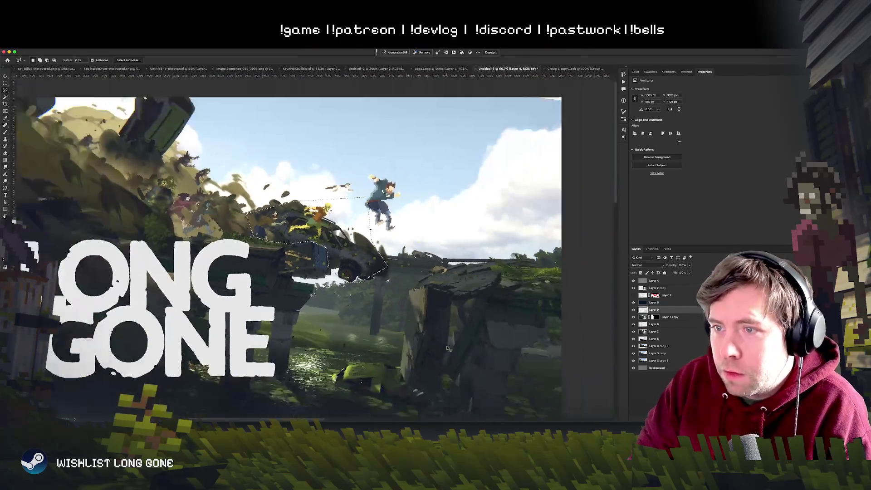
Create Layer 10 and paint a soft glow over the car with a 398 px brush
{"action": "key", "text": "b"}
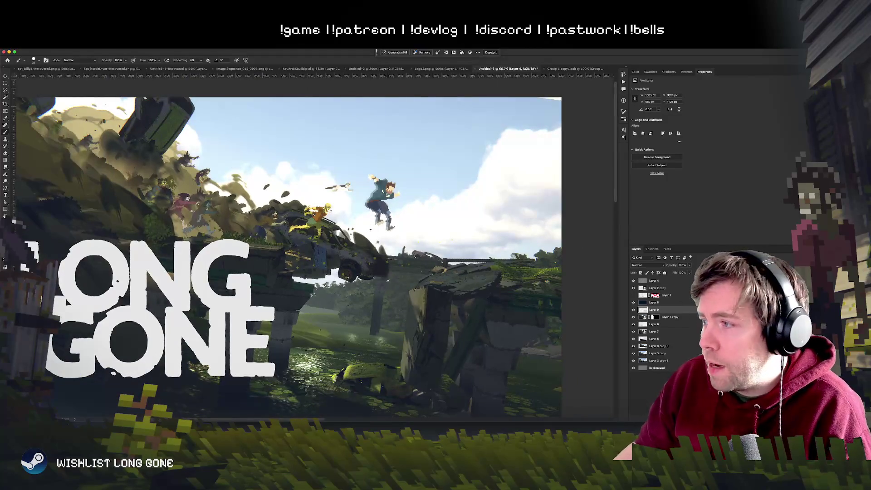
{"action": "key", "text": "super+shift+alt+n"}
{"action": "right_click", "coordinate": [401, 258]}
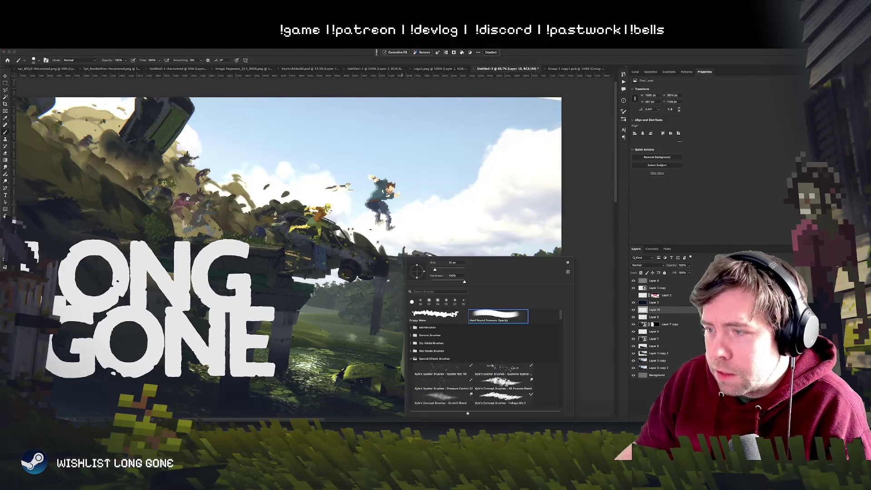
{"action": "left_click", "coordinate": [336, 241]}
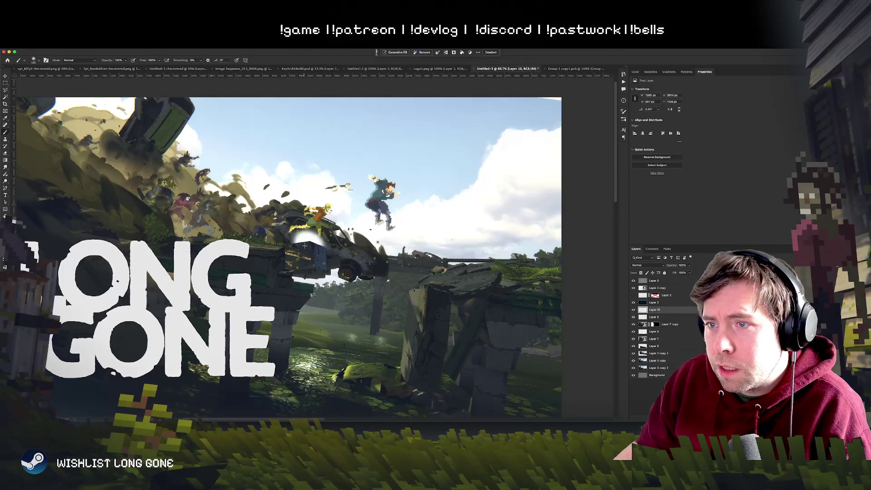
{"action": "right_click", "coordinate": [326, 261]}
{"action": "left_click_drag", "start_coordinate": [386, 261], "coordinate": [397, 262]}
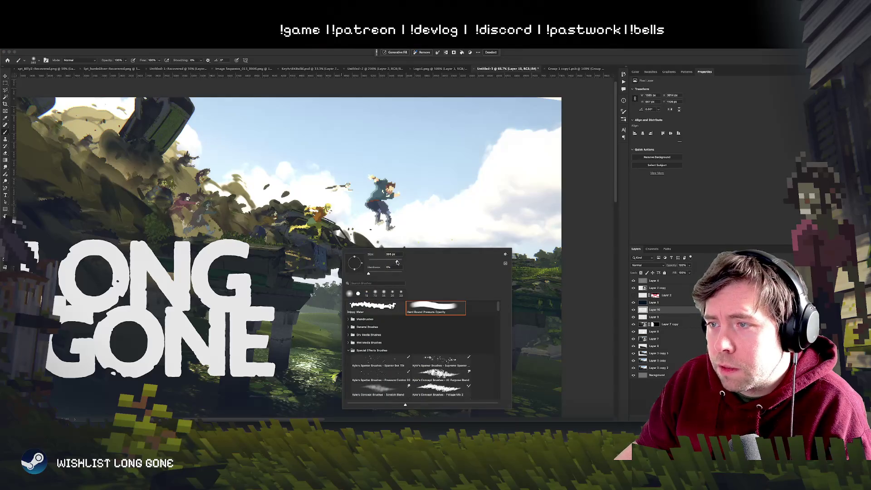
{"action": "left_click", "coordinate": [307, 256]}
{"action": "left_click_drag", "start_coordinate": [306, 255], "coordinate": [314, 251]}
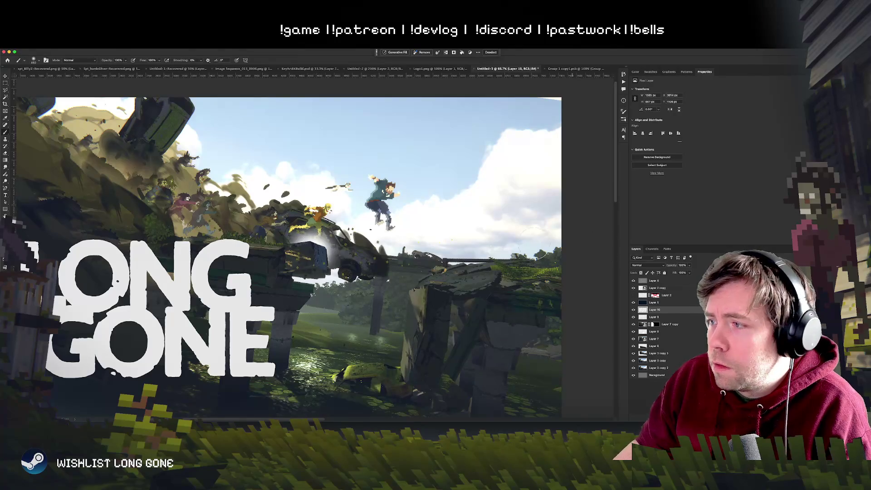
Lower Layer 10's opacity to about 28% and check the glow up close
{"action": "key", "text": "ctrl+plus"}
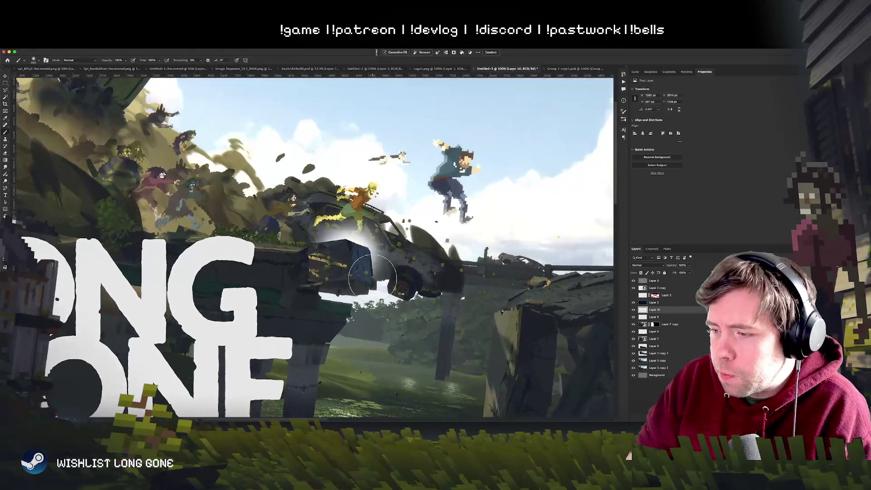
{"action": "left_click_drag", "start_coordinate": [687, 273], "coordinate": [672, 274]}
{"action": "scroll", "coordinate": [331, 271], "scroll_direction": "right", "scroll_amount": 5}
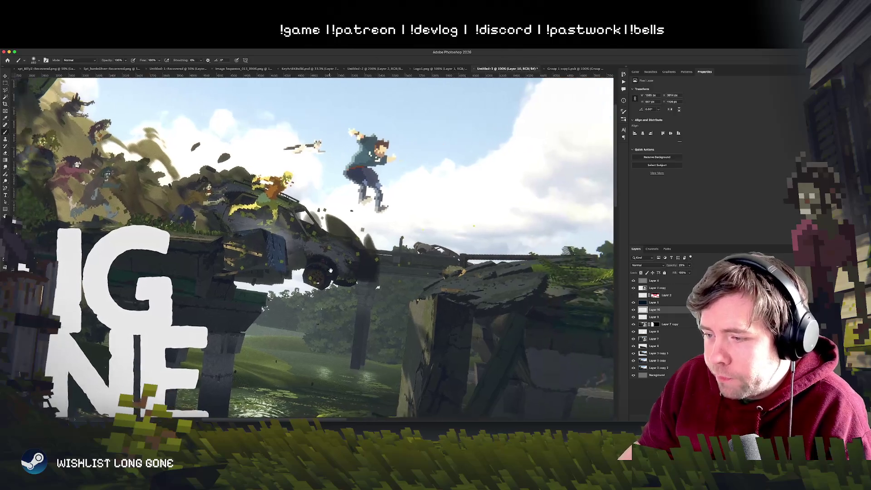
{"action": "scroll", "coordinate": [331, 271], "scroll_direction": "down", "scroll_amount": 3}
{"action": "scroll", "coordinate": [331, 271], "scroll_direction": "up", "scroll_amount": 5}
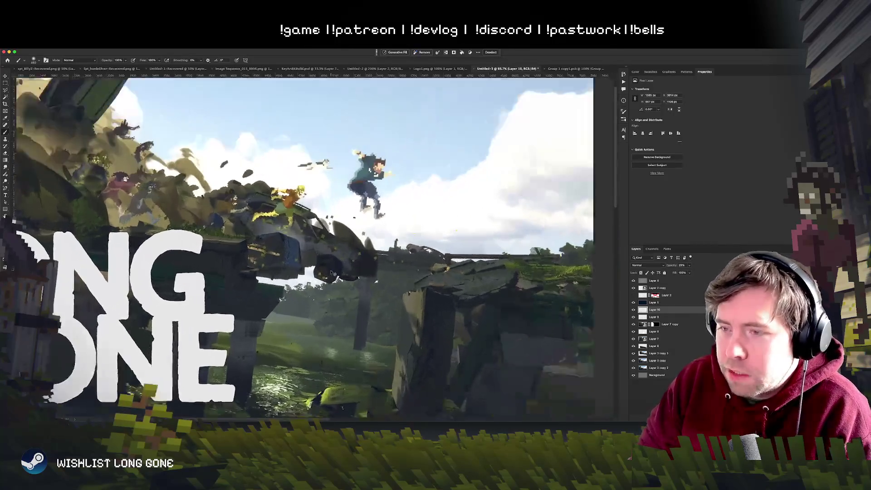
{"action": "scroll", "coordinate": [331, 270], "scroll_direction": "up", "scroll_amount": 3}
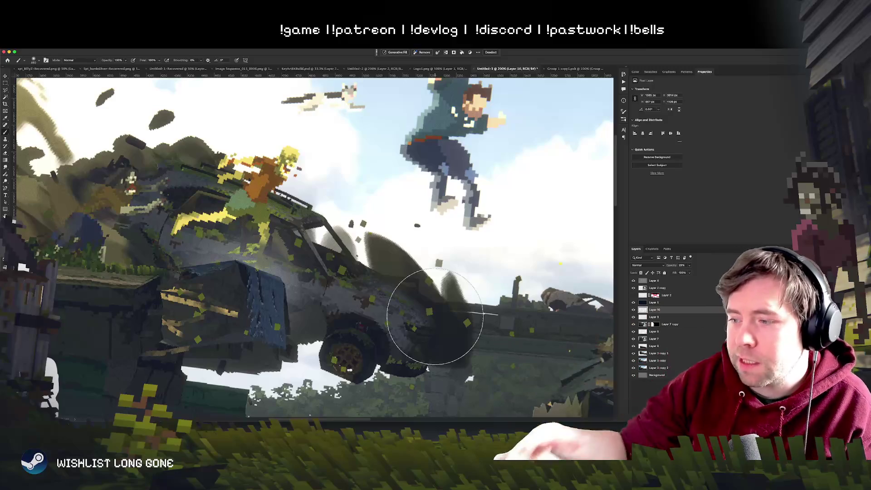
Choose the Grippy Water brush and add a new layer above Layer 5
{"action": "key", "text": "super+minus"}
{"action": "key", "text": "super+plus"}
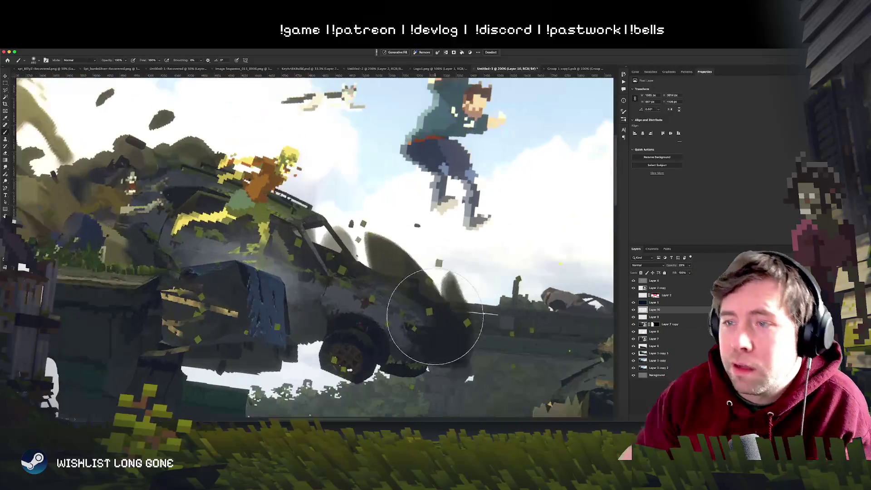
{"action": "right_click", "coordinate": [346, 307]}
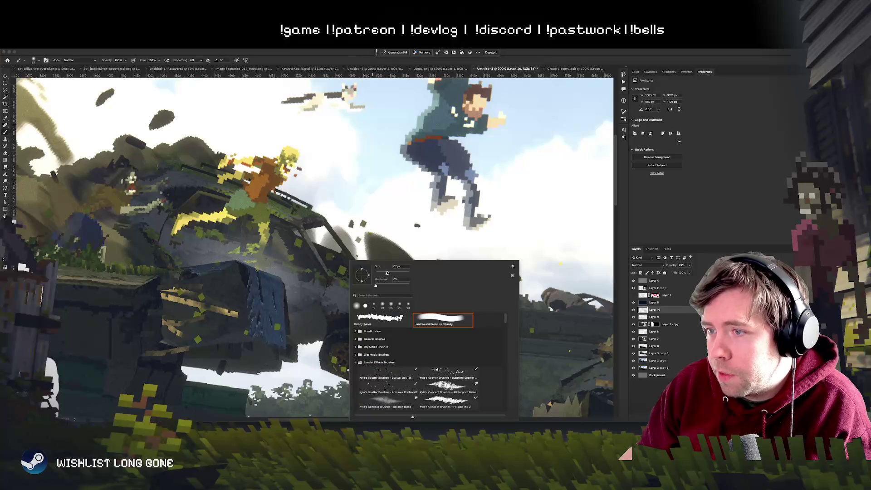
{"action": "left_click", "coordinate": [380, 319]}
{"action": "left_click", "coordinate": [654, 302]}
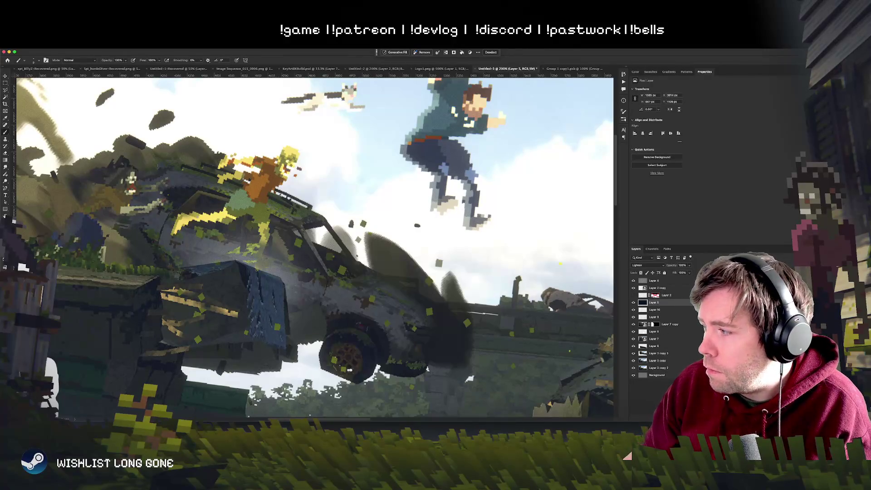
{"action": "key", "text": "super+shift+alt+n"}
Try two white strokes over the car roof and undo both
{"action": "scroll", "coordinate": [313, 245], "scroll_direction": "left", "scroll_amount": 5}
{"action": "left_click_drag", "start_coordinate": [343, 245], "coordinate": [422, 211]}
{"action": "key", "text": "super+z"}
{"action": "left_click_drag", "start_coordinate": [336, 253], "coordinate": [391, 216]}
{"action": "key", "text": "super+z"}
Draw a thin dark green line rising from the car roof, then zoom out to review
{"action": "mouse_move", "coordinate": [322, 249]}
{"action": "left_mouse_down"}
{"action": "mouse_move", "coordinate": [444, 205]}
{"action": "mouse_move", "coordinate": [300, 249]}
{"action": "left_mouse_up"}
{"action": "key", "text": "super+z"}
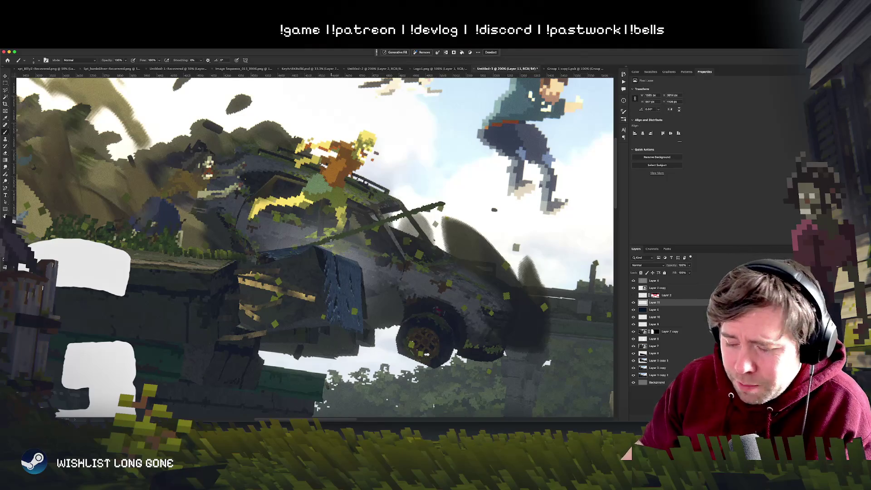
{"action": "scroll", "coordinate": [331, 240], "scroll_direction": "down", "scroll_amount": 5}
{"action": "scroll", "coordinate": [332, 241], "scroll_direction": "up", "scroll_amount": 3}
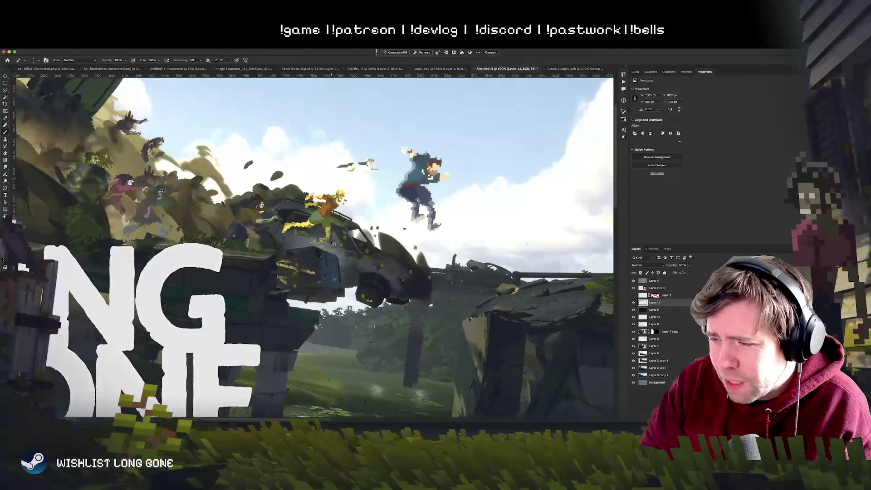
{"action": "scroll", "coordinate": [331, 242], "scroll_direction": "down", "scroll_amount": 2}
{"action": "scroll", "coordinate": [331, 242], "scroll_direction": "up", "scroll_amount": 1}
{"action": "scroll", "coordinate": [331, 242], "scroll_direction": "down", "scroll_amount": 1}
{"action": "scroll", "coordinate": [331, 242], "scroll_direction": "up", "scroll_amount": 1}
{"action": "scroll", "coordinate": [332, 242], "scroll_direction": "up", "scroll_amount": 1}
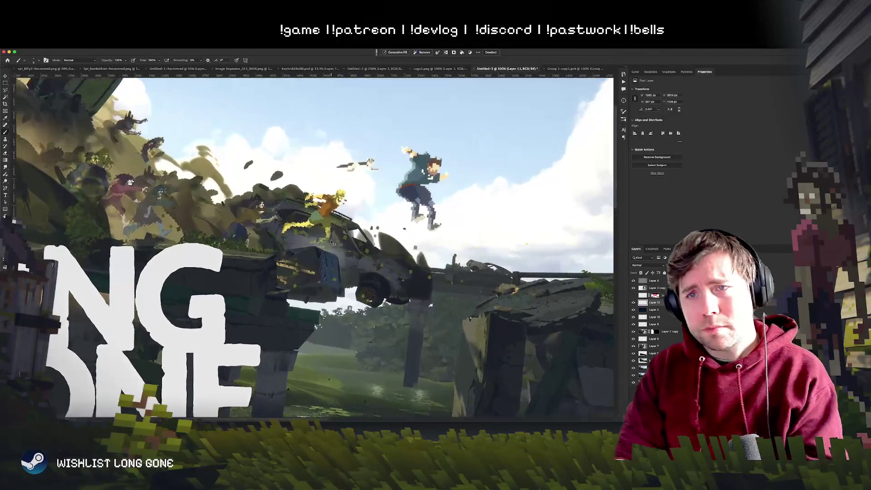
{"action": "scroll", "coordinate": [332, 243], "scroll_direction": "down", "scroll_amount": 1}
{"action": "scroll", "coordinate": [331, 242], "scroll_direction": "down", "scroll_amount": 1}
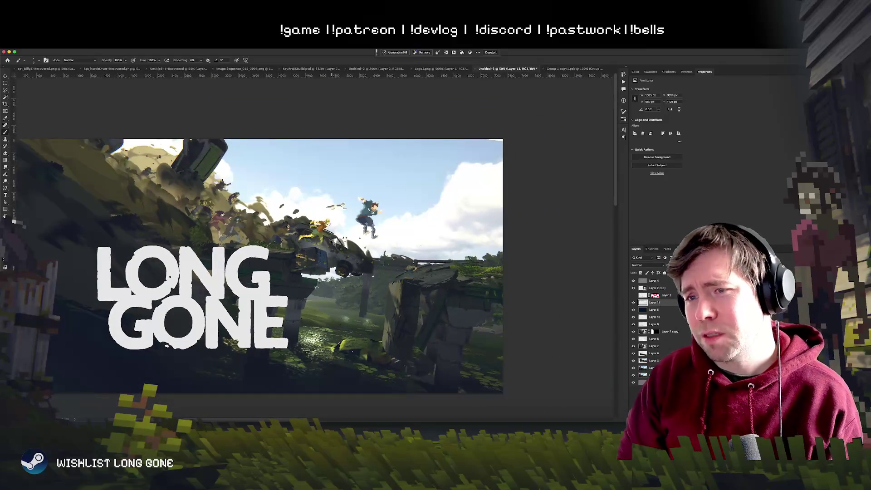
{"action": "scroll", "coordinate": [331, 242], "scroll_direction": "up", "scroll_amount": 1}
{"action": "scroll", "coordinate": [281, 178], "scroll_direction": "left", "scroll_amount": 3}
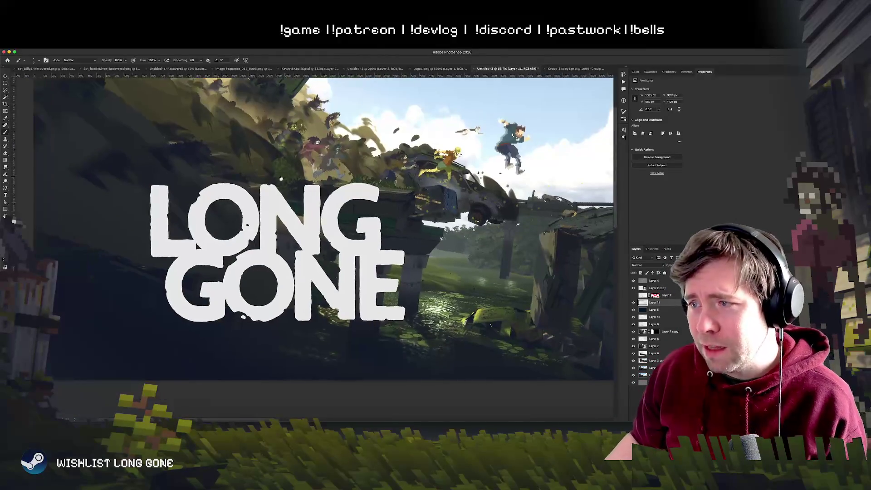
{"action": "scroll", "coordinate": [281, 178], "scroll_direction": "right", "scroll_amount": 2}
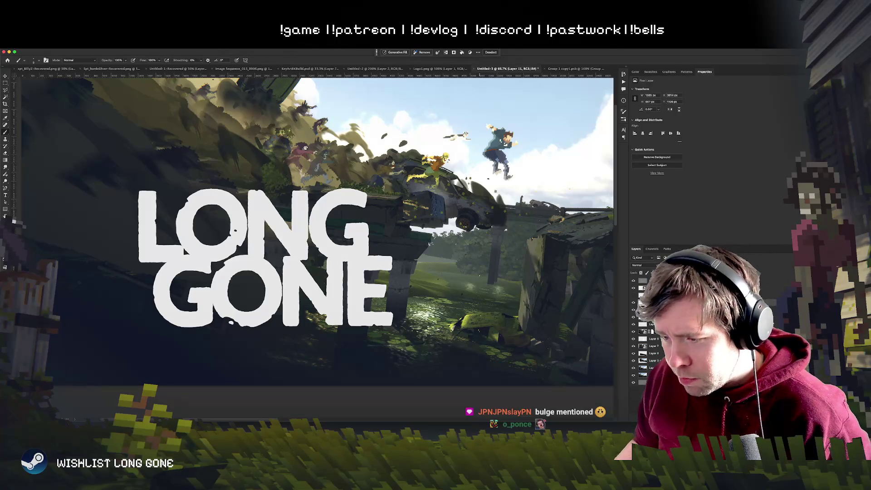
{"action": "key", "text": "super+Tab"}
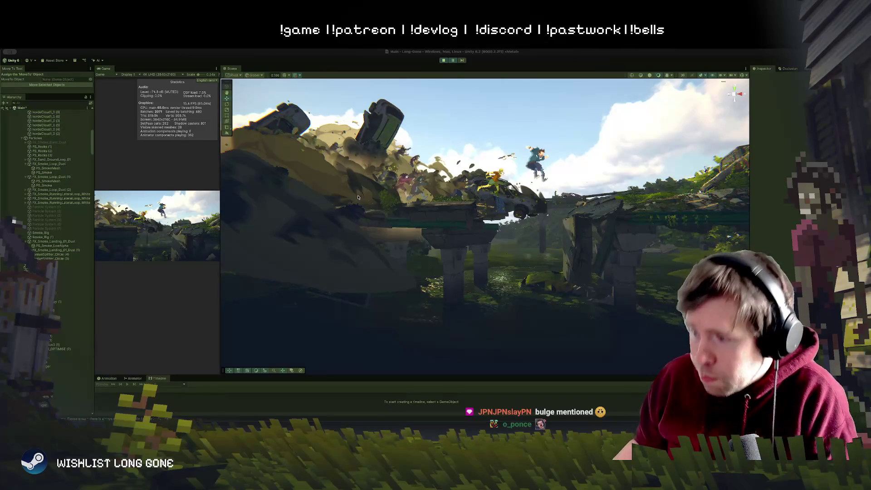
Fly the Scene camera around the wreck, tire, bridge, forest road and jumping characters
{"action": "mouse_move", "coordinate": [371, 166]}
{"action": "left_mouse_down"}
{"action": "mouse_move", "coordinate": [409, 157]}
{"action": "mouse_move", "coordinate": [435, 195]}
{"action": "left_mouse_up"}
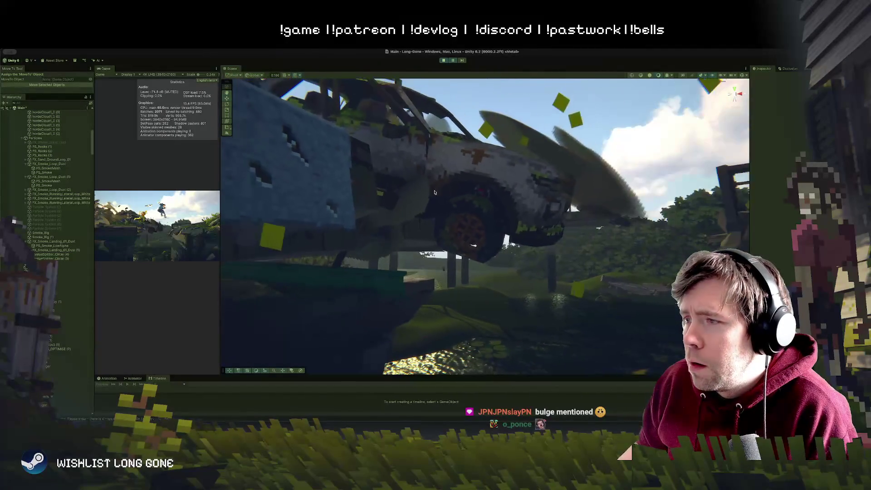
{"action": "left_click", "coordinate": [467, 211]}
{"action": "scroll", "coordinate": [479, 263], "scroll_direction": "down", "scroll_amount": 5}
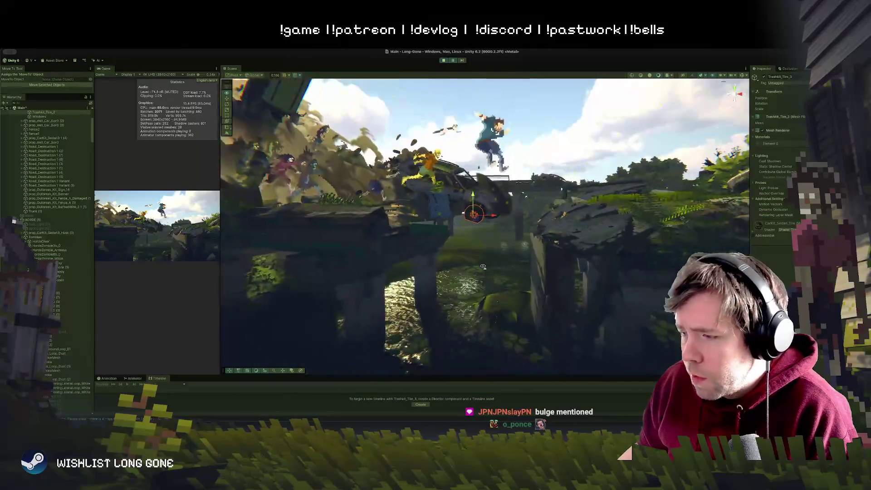
{"action": "mouse_move", "coordinate": [484, 287]}
{"action": "left_mouse_down"}
{"action": "mouse_move", "coordinate": [452, 209]}
{"action": "mouse_move", "coordinate": [540, 292]}
{"action": "mouse_move", "coordinate": [400, 302]}
{"action": "left_mouse_up"}
{"action": "left_click_drag", "start_coordinate": [487, 317], "coordinate": [427, 284]}
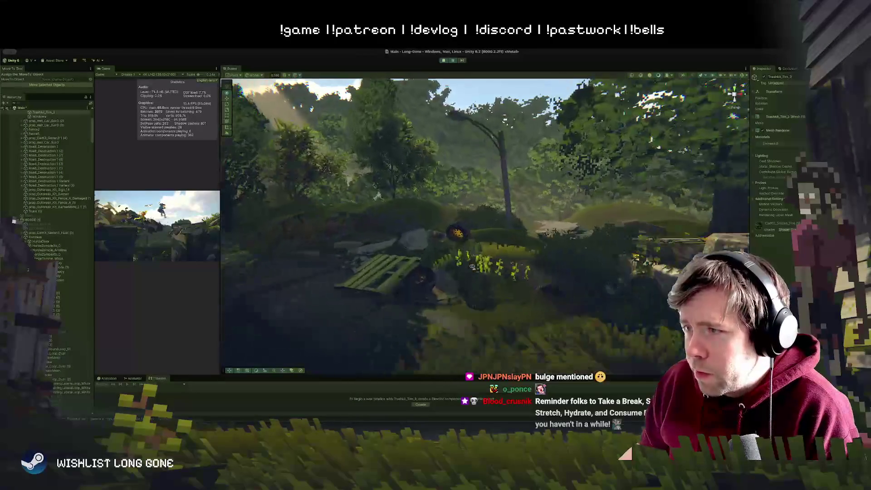
{"action": "left_click_drag", "start_coordinate": [472, 267], "coordinate": [477, 268]}
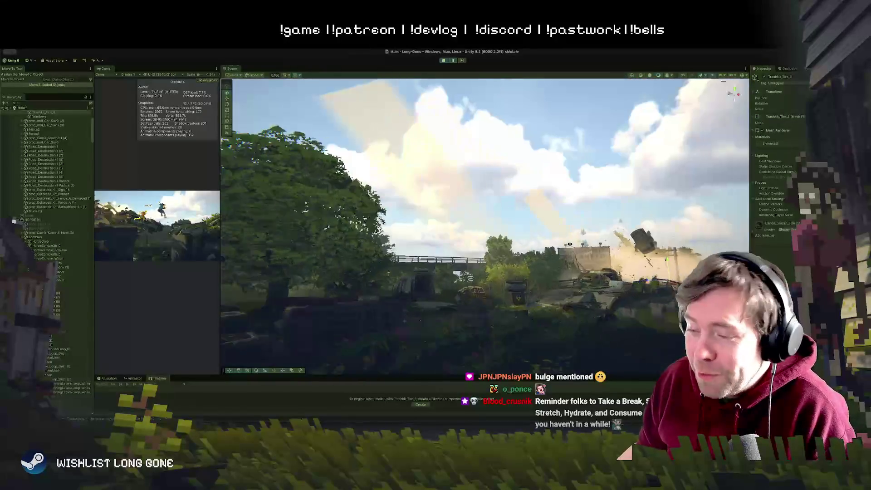
{"action": "left_click_drag", "start_coordinate": [570, 244], "coordinate": [572, 261]}
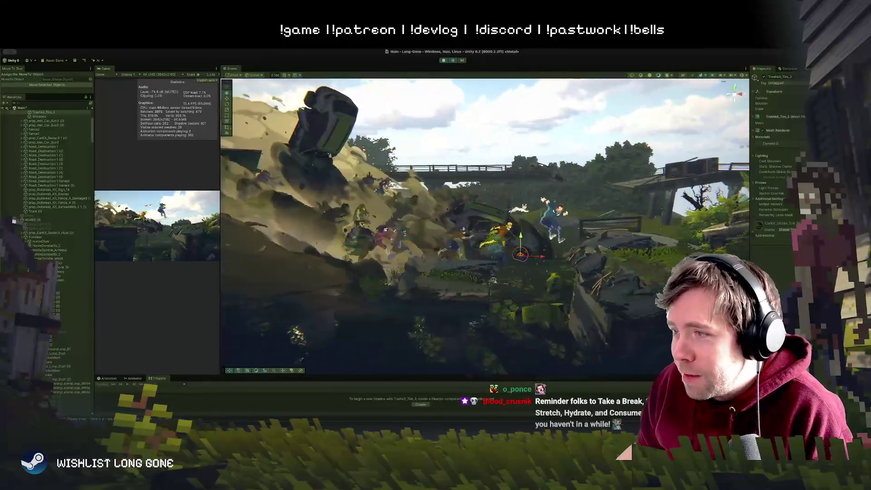
{"action": "mouse_move", "coordinate": [494, 280]}
{"action": "left_mouse_down"}
{"action": "mouse_move", "coordinate": [473, 236]}
{"action": "mouse_move", "coordinate": [438, 254]}
{"action": "mouse_move", "coordinate": [490, 228]}
{"action": "mouse_move", "coordinate": [477, 237]}
{"action": "left_mouse_up"}
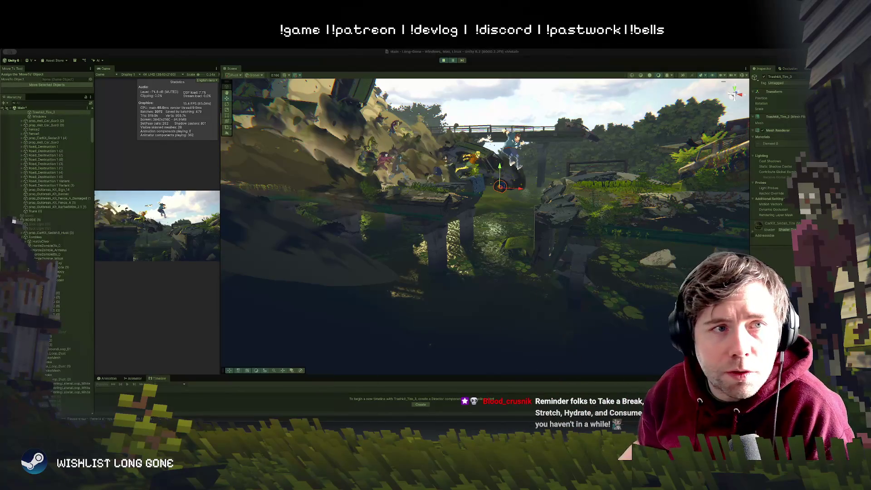
Widen the Game view and select Trailer2 in the Hierarchy
{"action": "left_click_drag", "start_coordinate": [221, 240], "coordinate": [339, 240]}
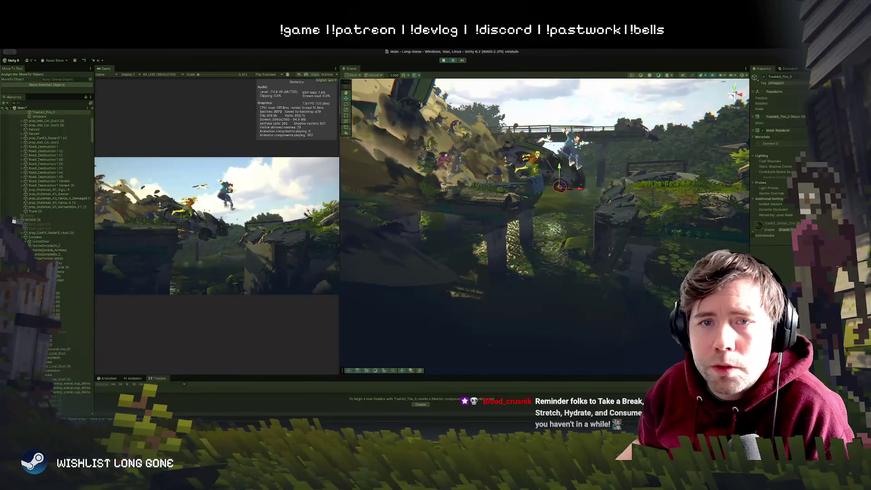
{"action": "scroll", "coordinate": [35, 121], "scroll_direction": "up", "scroll_amount": 5}
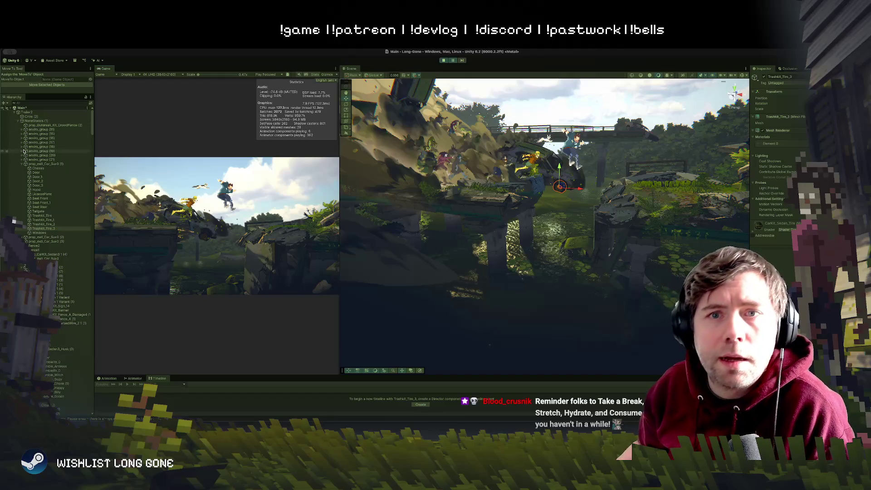
{"action": "left_click", "coordinate": [34, 113]}
{"action": "right_click", "coordinate": [35, 112]}
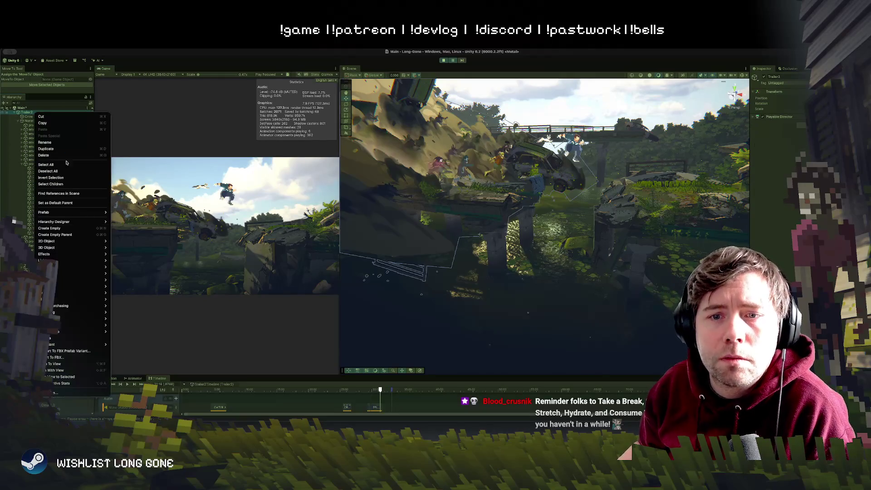
Create a 3D Plane under Trailer2, stand it upright and slide it along X behind the scene
{"action": "mouse_move", "coordinate": [68, 248]}
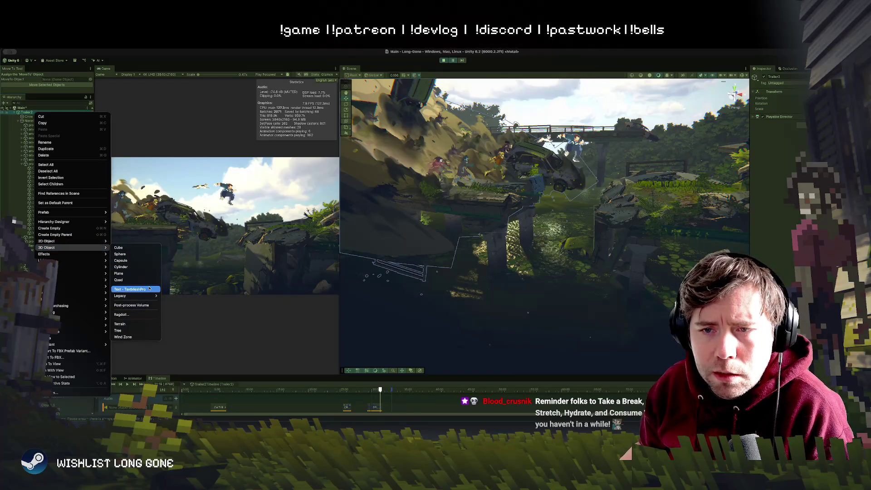
{"action": "left_click", "coordinate": [147, 273]}
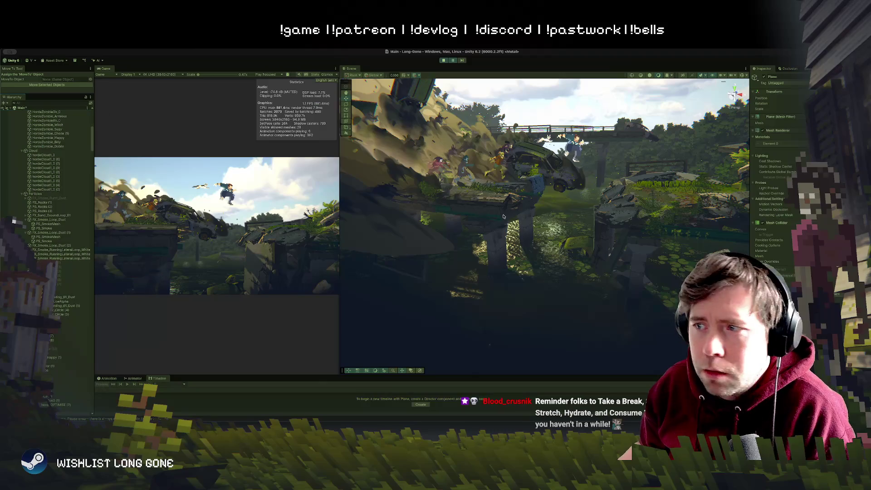
{"action": "key", "text": "f"}
{"action": "left_click_drag", "start_coordinate": [543, 264], "coordinate": [547, 270]}
{"action": "mouse_move", "coordinate": [600, 266]}
{"action": "left_mouse_down"}
{"action": "mouse_move", "coordinate": [463, 258]}
{"action": "mouse_move", "coordinate": [572, 249]}
{"action": "mouse_move", "coordinate": [507, 229]}
{"action": "mouse_move", "coordinate": [482, 278]}
{"action": "left_mouse_up"}
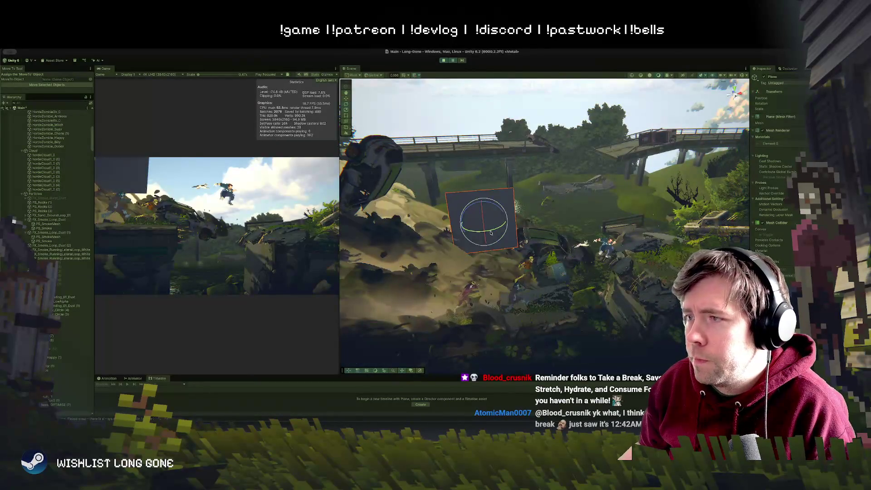
{"action": "mouse_move", "coordinate": [484, 222]}
{"action": "left_mouse_down"}
{"action": "mouse_move", "coordinate": [518, 206]}
{"action": "mouse_move", "coordinate": [482, 200]}
{"action": "mouse_move", "coordinate": [478, 145]}
{"action": "mouse_move", "coordinate": [475, 154]}
{"action": "mouse_move", "coordinate": [565, 167]}
{"action": "mouse_move", "coordinate": [570, 297]}
{"action": "mouse_move", "coordinate": [465, 204]}
{"action": "mouse_move", "coordinate": [516, 212]}
{"action": "mouse_move", "coordinate": [544, 199]}
{"action": "left_mouse_up"}
{"action": "mouse_move", "coordinate": [590, 181]}
{"action": "left_mouse_down"}
{"action": "mouse_move", "coordinate": [528, 182]}
{"action": "mouse_move", "coordinate": [549, 182]}
{"action": "mouse_move", "coordinate": [544, 158]}
{"action": "mouse_move", "coordinate": [535, 174]}
{"action": "left_mouse_up"}
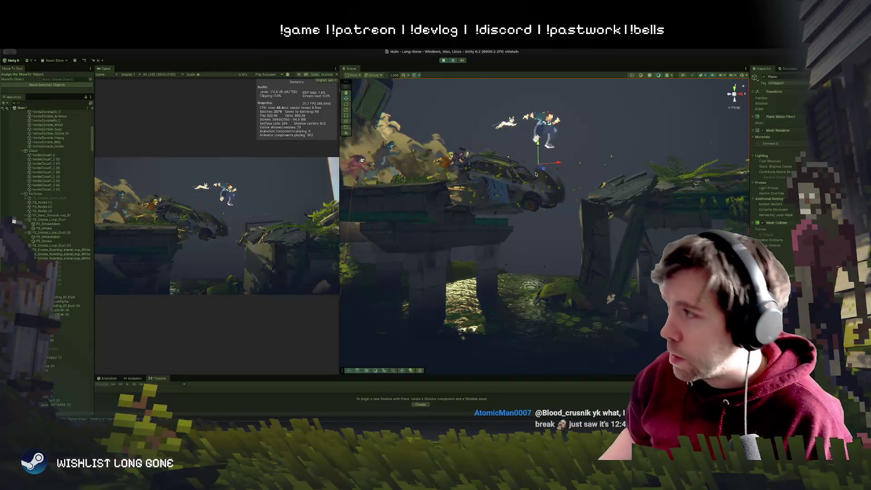
{"action": "left_click", "coordinate": [804, 144]}
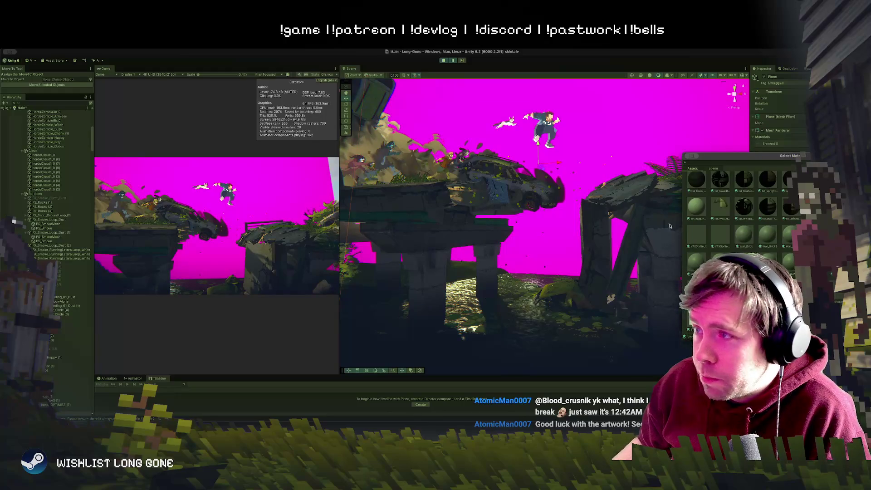
Try a red material, then a yellow and blue textured material, on the sky plane
{"action": "scroll", "coordinate": [791, 242], "scroll_direction": "down", "scroll_amount": 5}
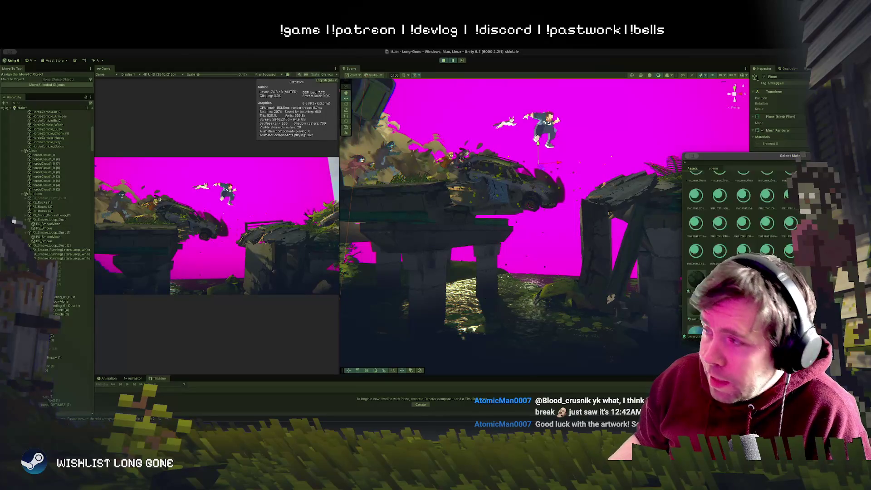
{"action": "scroll", "coordinate": [789, 240], "scroll_direction": "down", "scroll_amount": 3}
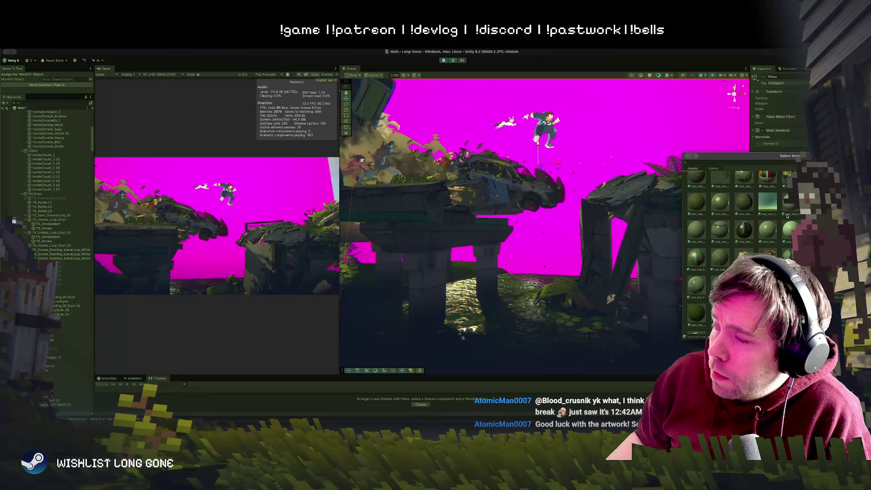
{"action": "left_click", "coordinate": [790, 232]}
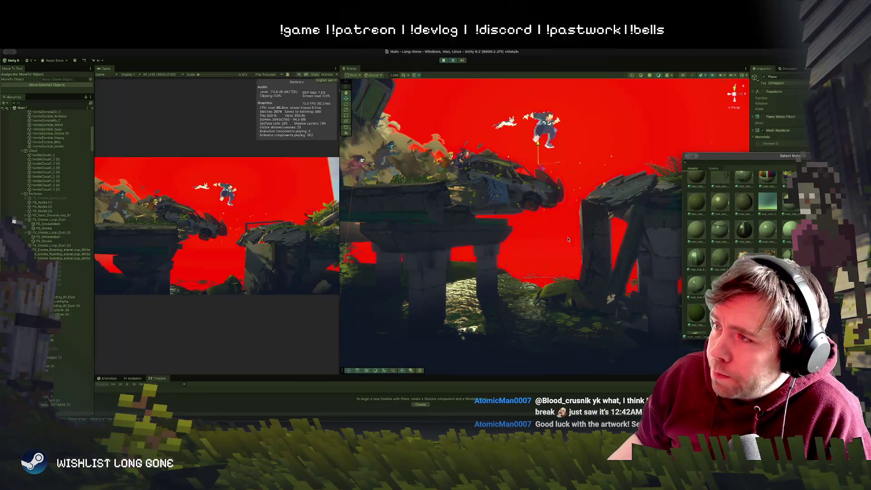
{"action": "left_click", "coordinate": [744, 227]}
{"action": "scroll", "coordinate": [743, 226], "scroll_direction": "down", "scroll_amount": 3}
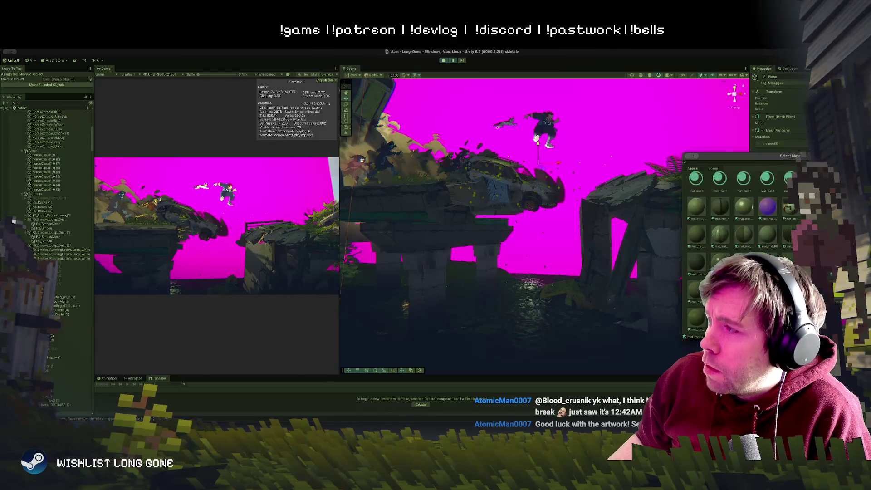
{"action": "scroll", "coordinate": [740, 209], "scroll_direction": "down", "scroll_amount": 10}
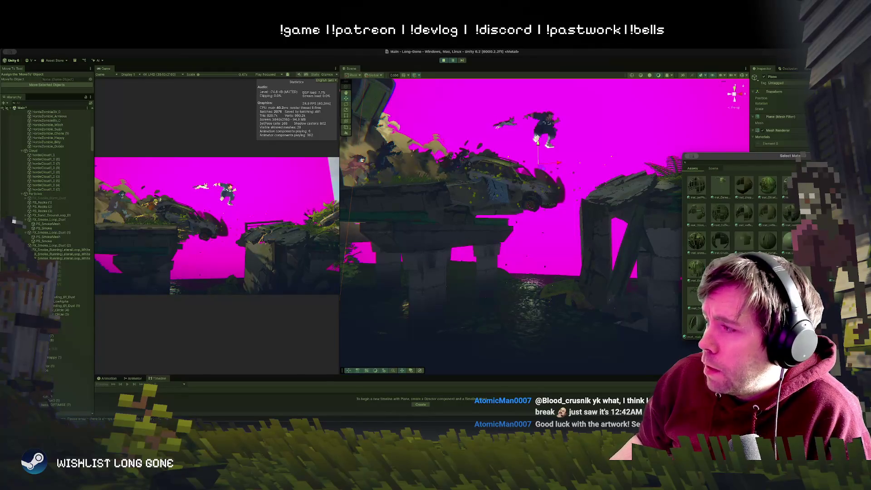
{"action": "scroll", "coordinate": [739, 209], "scroll_direction": "down", "scroll_amount": 8}
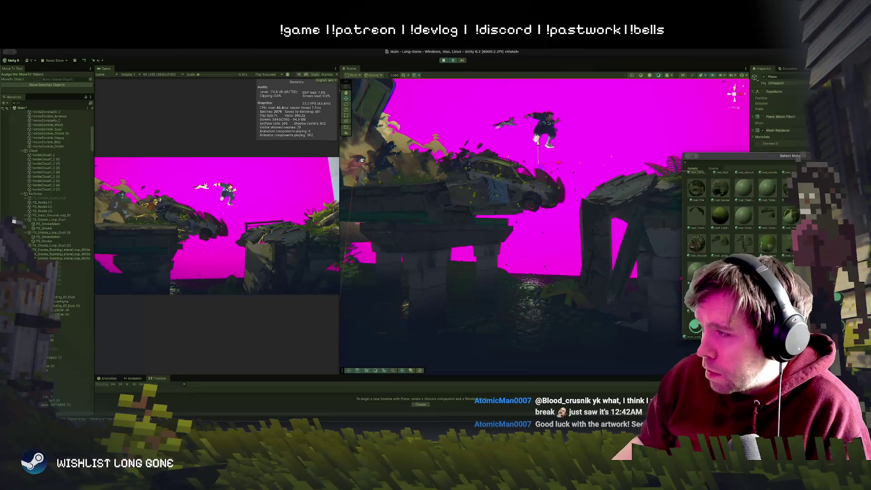
{"action": "left_click", "coordinate": [697, 320]}
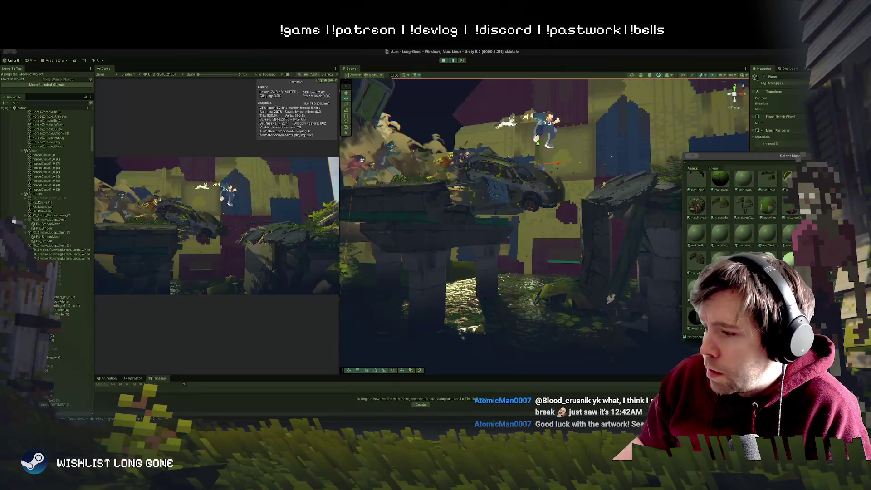
Apply the final material to the sky plane, close the picker, and view the magenta result from another angle
{"action": "scroll", "coordinate": [739, 208], "scroll_direction": "down", "scroll_amount": 8}
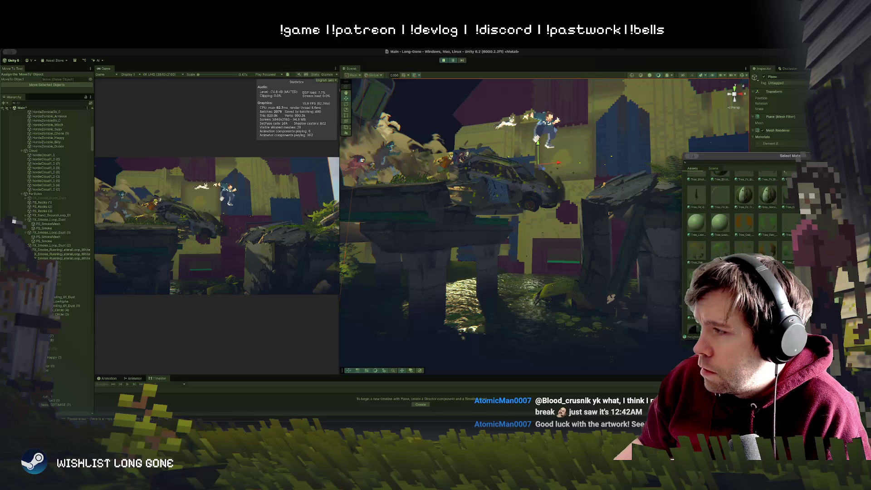
{"action": "scroll", "coordinate": [739, 209], "scroll_direction": "down", "scroll_amount": 5}
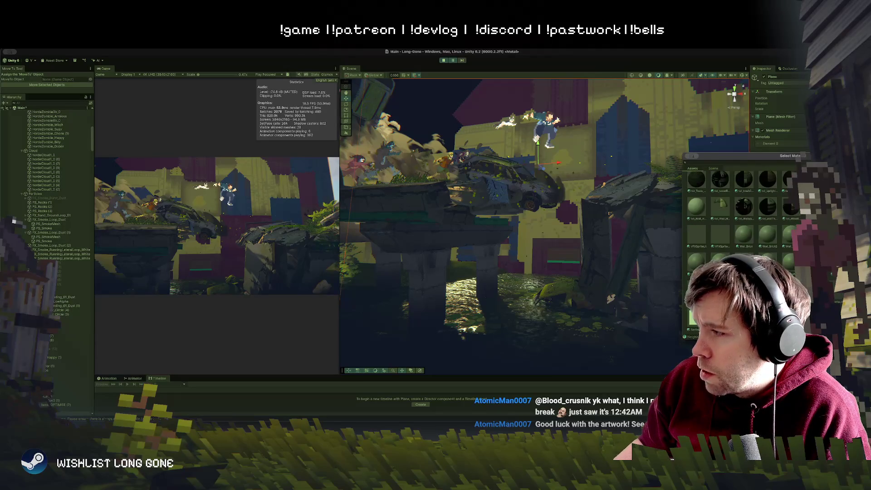
{"action": "left_click", "coordinate": [719, 320]}
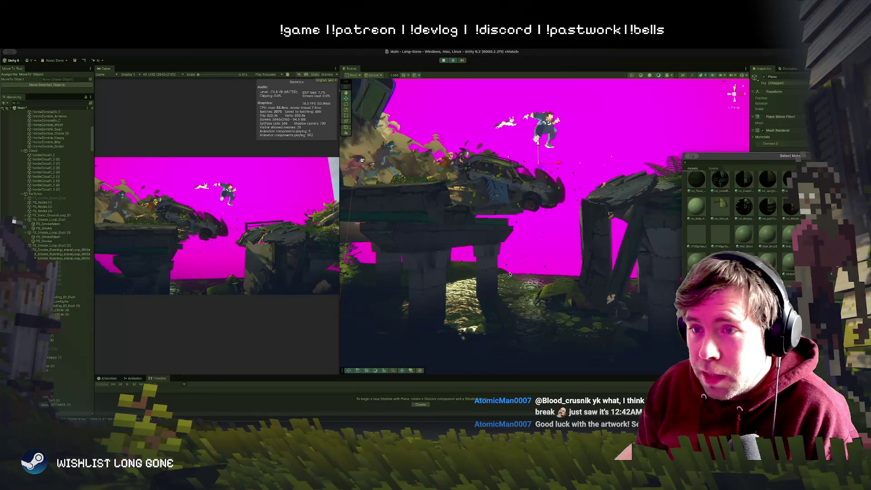
{"action": "left_click", "coordinate": [510, 265]}
{"action": "mouse_move", "coordinate": [495, 229]}
{"action": "left_mouse_down"}
{"action": "mouse_move", "coordinate": [605, 303]}
{"action": "mouse_move", "coordinate": [604, 272]}
{"action": "left_mouse_up"}
Deselect the sky plane and shift the Unity editor window down and right
{"action": "left_click", "coordinate": [567, 281]}
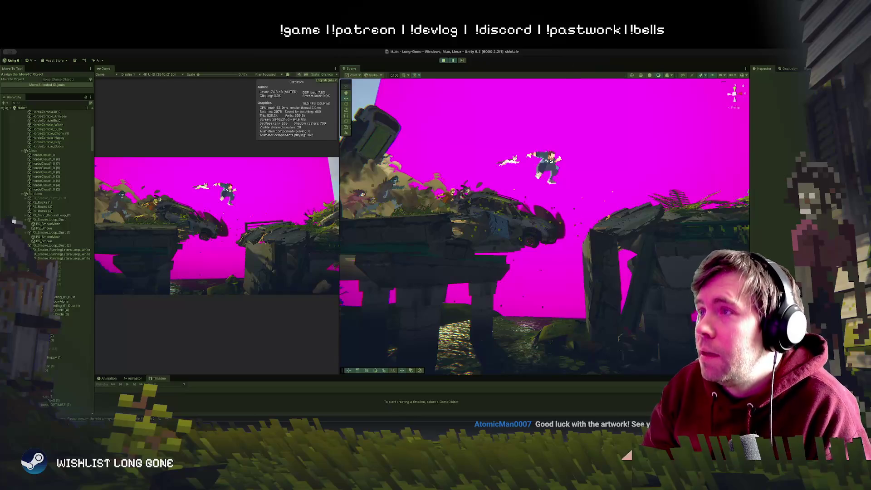
{"action": "left_click_drag", "start_coordinate": [564, 50], "coordinate": [579, 143]}
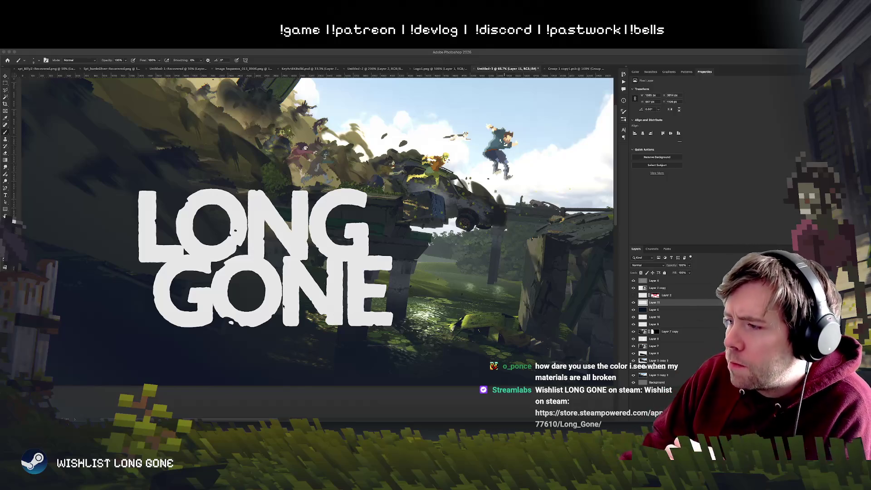
Select the sketch layers through Layer 3 copy 2 and group them into Group 1
{"action": "left_click", "coordinate": [672, 374]}
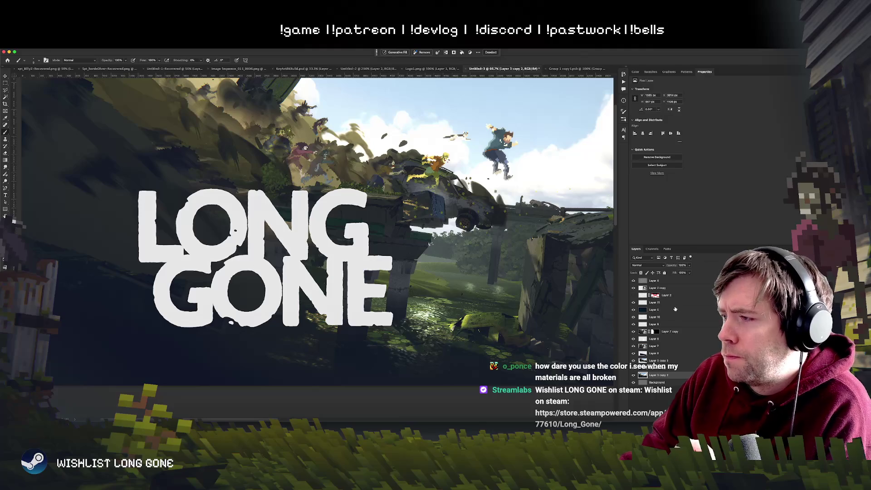
{"action": "key", "text": "super+alt+a"}
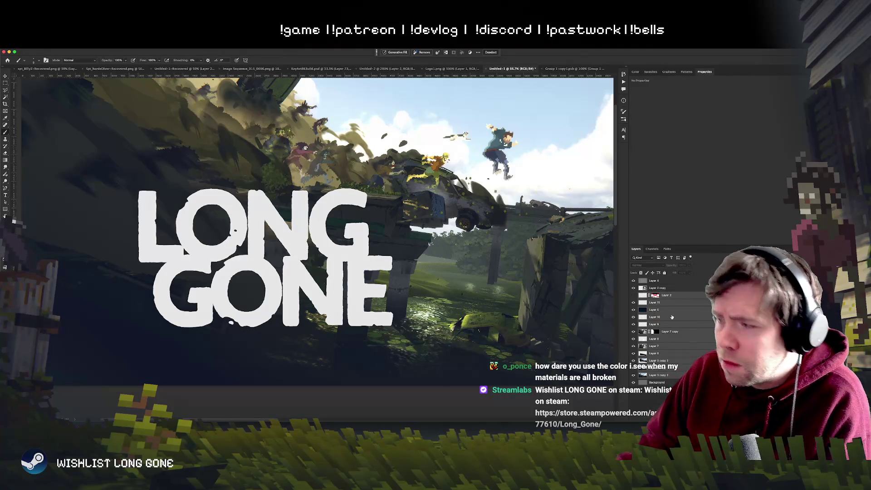
{"action": "key", "text": "super+g"}
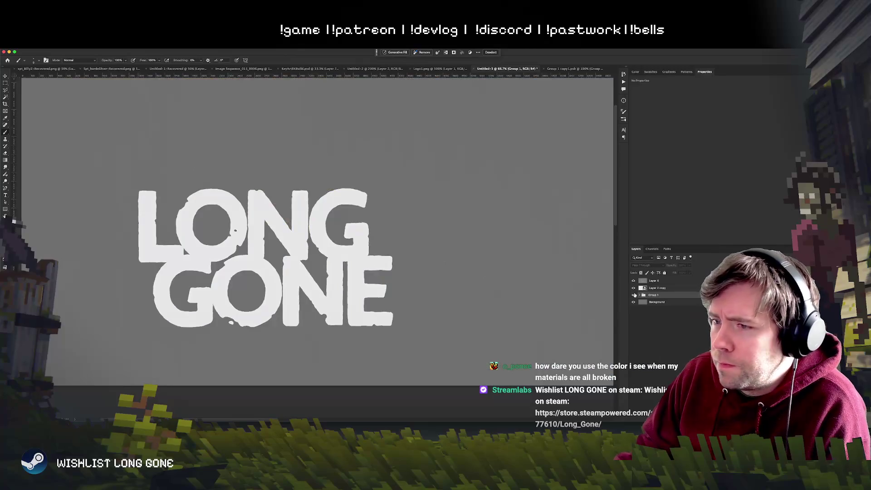
{"action": "key", "text": "super+a"}
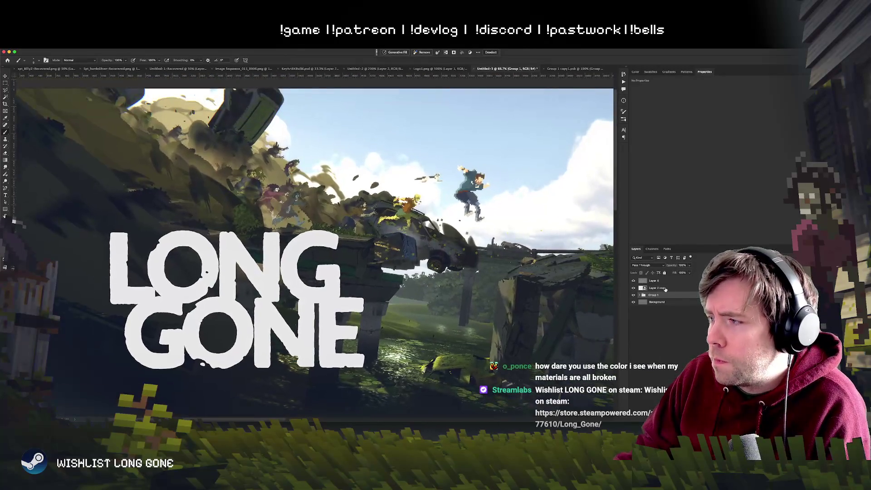
Move Layer 2 copy into the group, rename it Sketch1, collapse it, and start Save As
{"action": "left_click", "coordinate": [665, 289]}
{"action": "left_click", "coordinate": [639, 295]}
{"action": "left_click_drag", "start_coordinate": [647, 288], "coordinate": [653, 298]}
{"action": "left_click", "coordinate": [655, 288]}
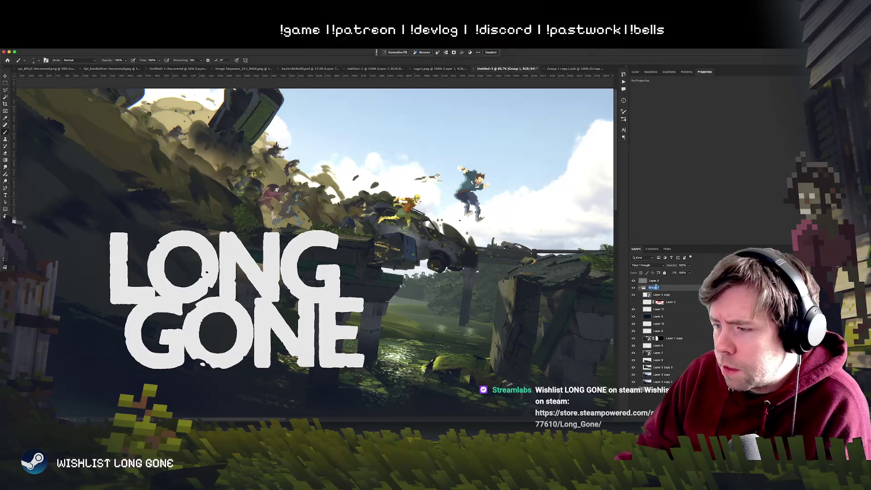
{"action": "type", "text": "tch"}
{"action": "key", "text": "Return"}
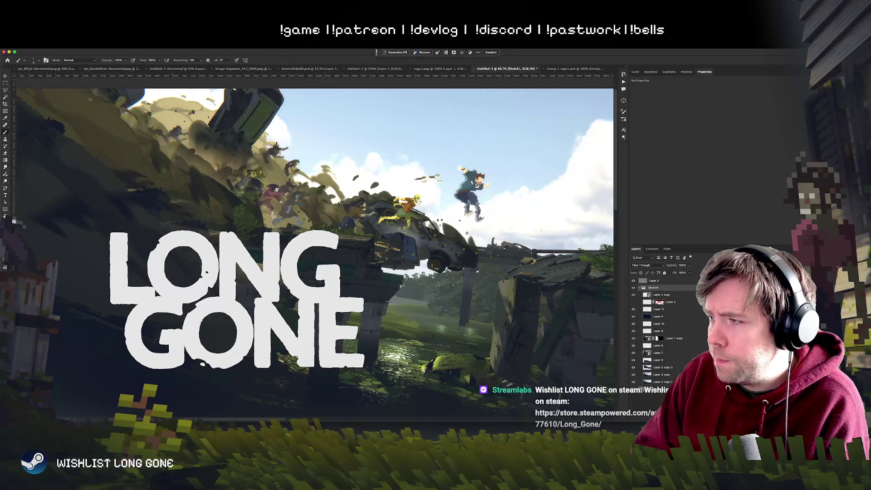
{"action": "left_click", "coordinate": [640, 288]}
{"action": "key", "text": "super+s"}
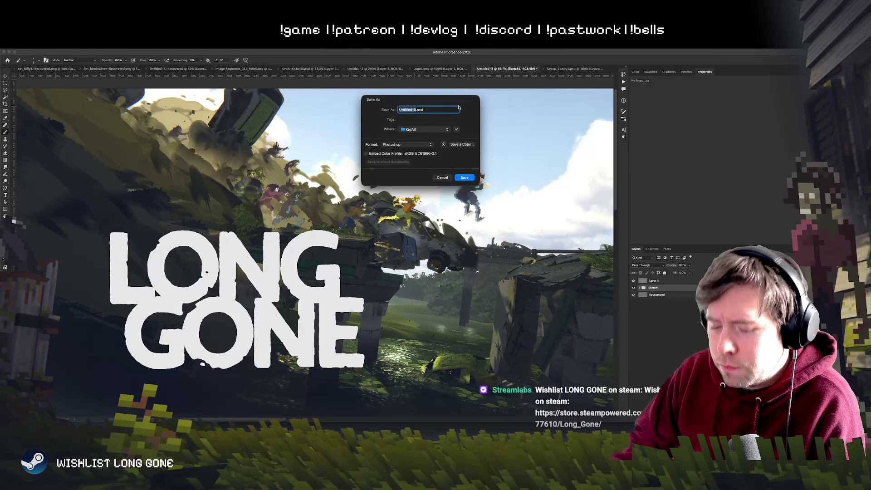
Save the composite as Keyart25Sketches.psd, accepting the format options and dismissing the brush warning
{"action": "type", "text": "Keyart25ketches"}
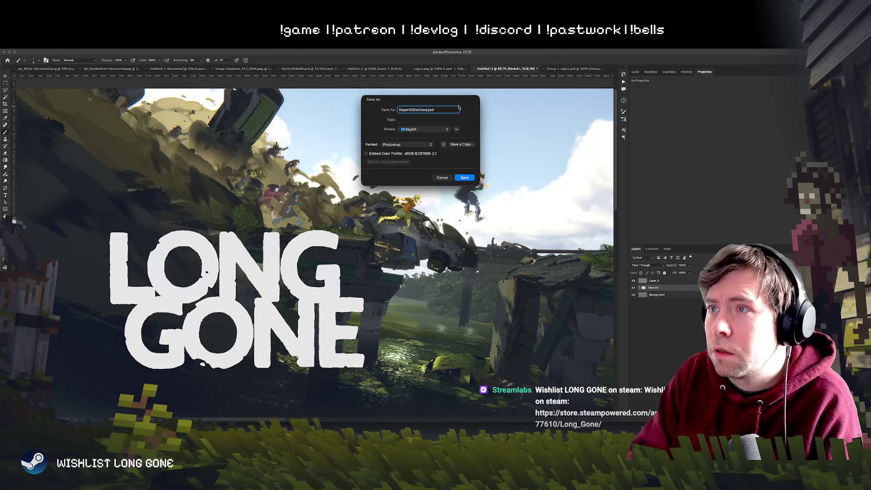
{"action": "key", "text": "Return"}
{"action": "key", "text": "Return"}
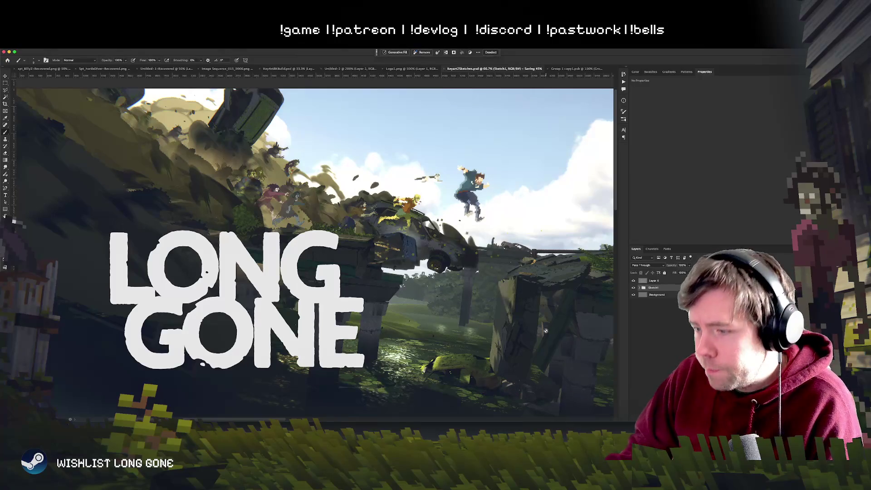
{"action": "left_click", "coordinate": [449, 201]}
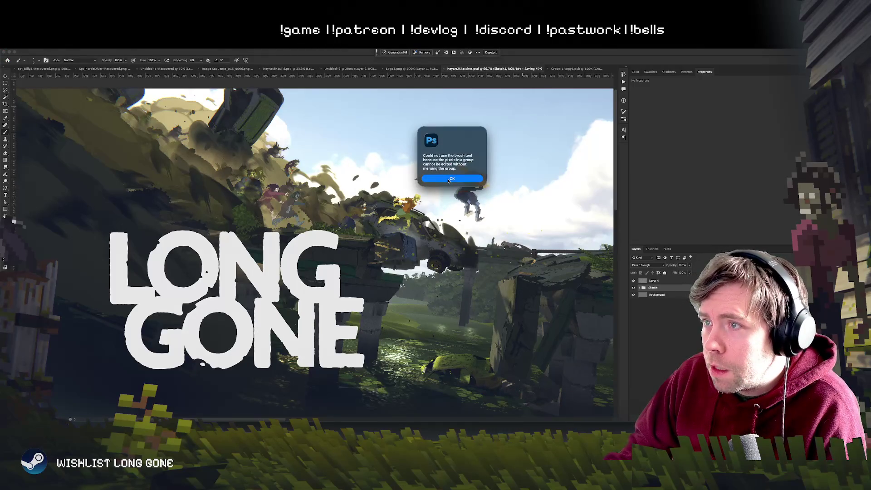
{"action": "left_click", "coordinate": [449, 179]}
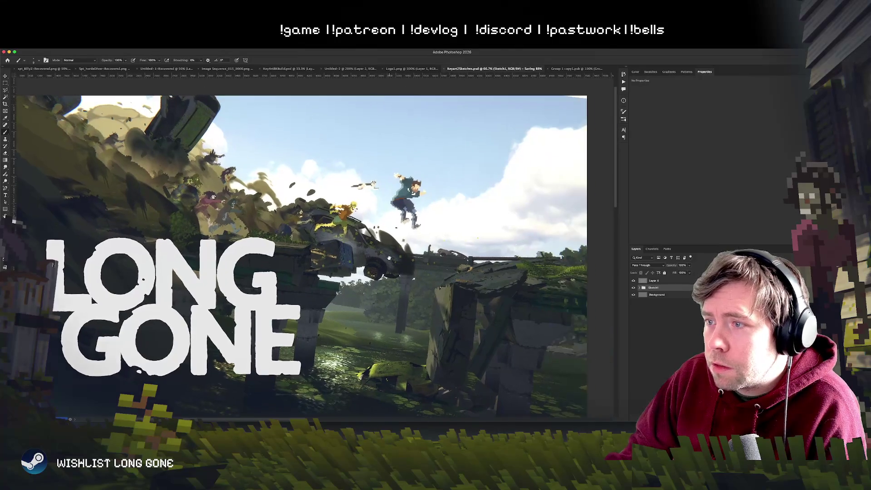
Dismiss the Move tool warning, set the canvas view to 50%, and return to Unity
{"action": "left_click", "coordinate": [5, 75]}
{"action": "left_click", "coordinate": [360, 247]}
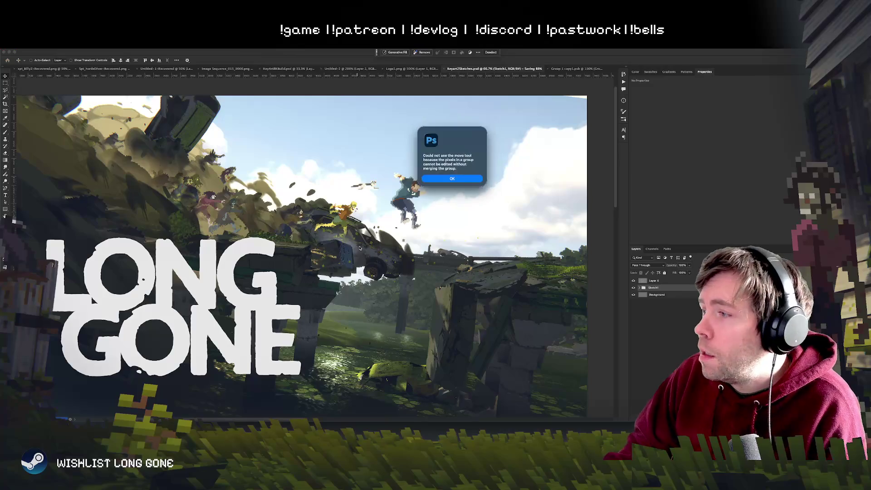
{"action": "left_click", "coordinate": [451, 178]}
{"action": "key", "text": "super+minus"}
{"action": "key", "text": "super+minus"}
{"action": "key", "text": "super+minus"}
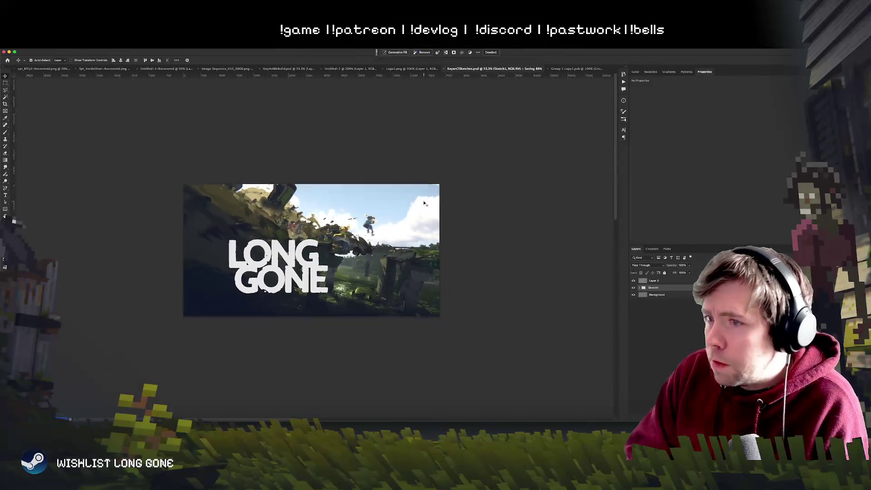
{"action": "key", "text": "super+equal"}
{"action": "key", "text": "super+equal"}
{"action": "scroll", "coordinate": [507, 283], "scroll_direction": "left", "scroll_amount": 3}
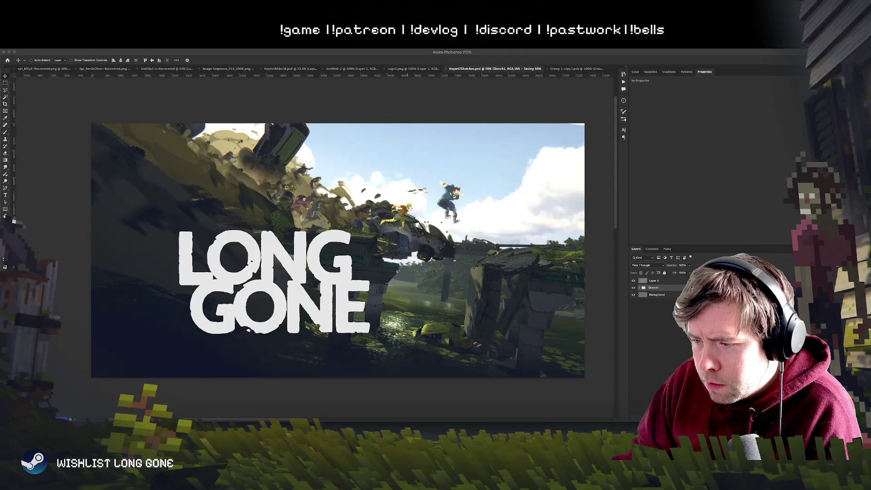
{"action": "key", "text": "super+Tab"}
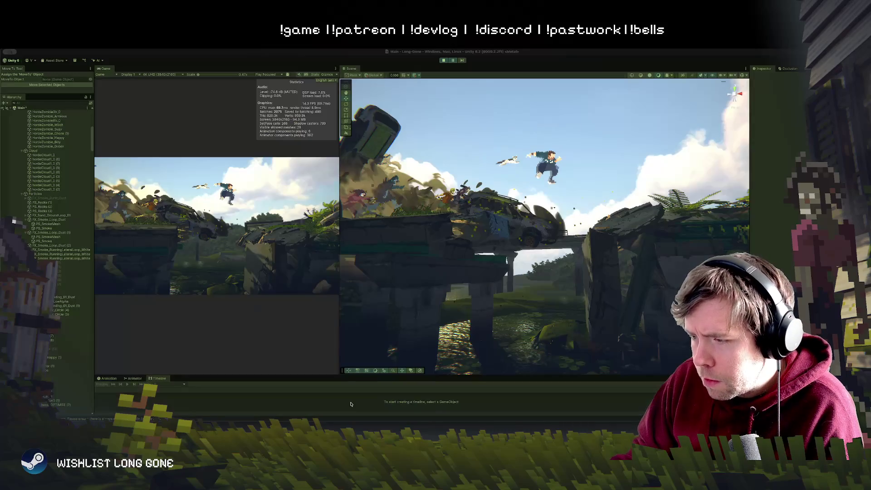
Orbit the Scene view around the crashed car and characters
{"action": "mouse_move", "coordinate": [399, 254]}
{"action": "left_mouse_down"}
{"action": "mouse_move", "coordinate": [411, 264]}
{"action": "mouse_move", "coordinate": [375, 289]}
{"action": "mouse_move", "coordinate": [385, 295]}
{"action": "mouse_move", "coordinate": [416, 287]}
{"action": "mouse_move", "coordinate": [459, 296]}
{"action": "mouse_move", "coordinate": [571, 336]}
{"action": "mouse_move", "coordinate": [488, 326]}
{"action": "mouse_move", "coordinate": [467, 262]}
{"action": "left_mouse_up"}
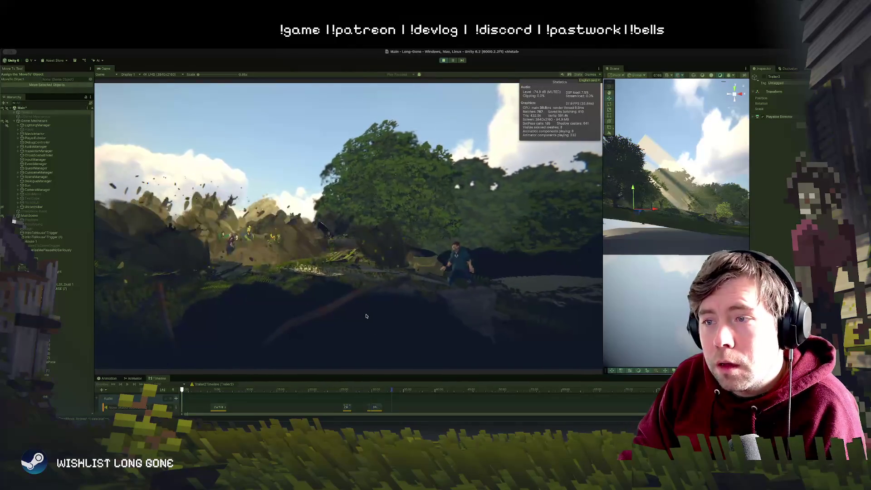
Pause play, widen the Scene view over the Game view, and fly down onto the hillside path
{"action": "left_click", "coordinate": [453, 61]}
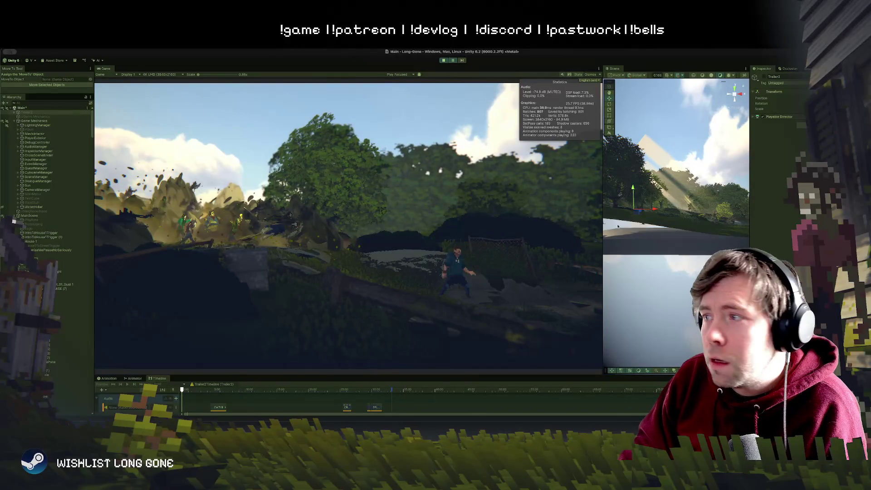
{"action": "left_click_drag", "start_coordinate": [604, 241], "coordinate": [284, 241]}
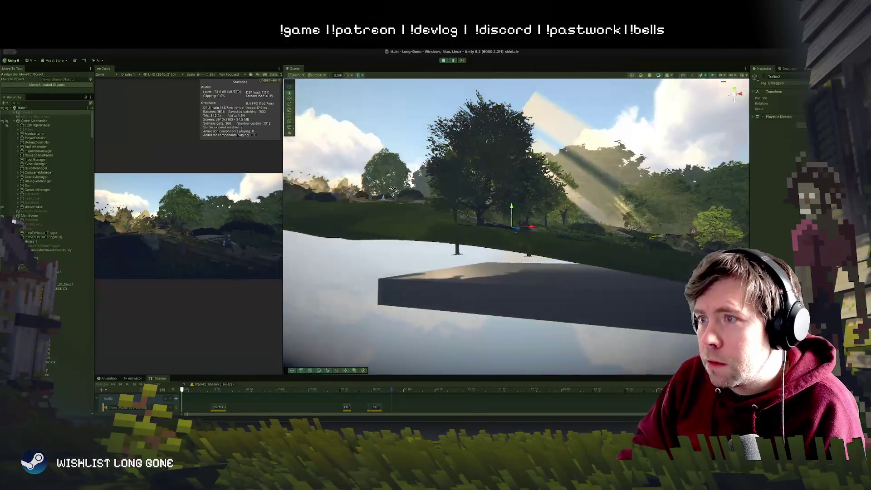
{"action": "mouse_move", "coordinate": [447, 158]}
{"action": "left_mouse_down"}
{"action": "mouse_move", "coordinate": [453, 253]}
{"action": "mouse_move", "coordinate": [459, 218]}
{"action": "mouse_move", "coordinate": [519, 220]}
{"action": "left_mouse_up"}
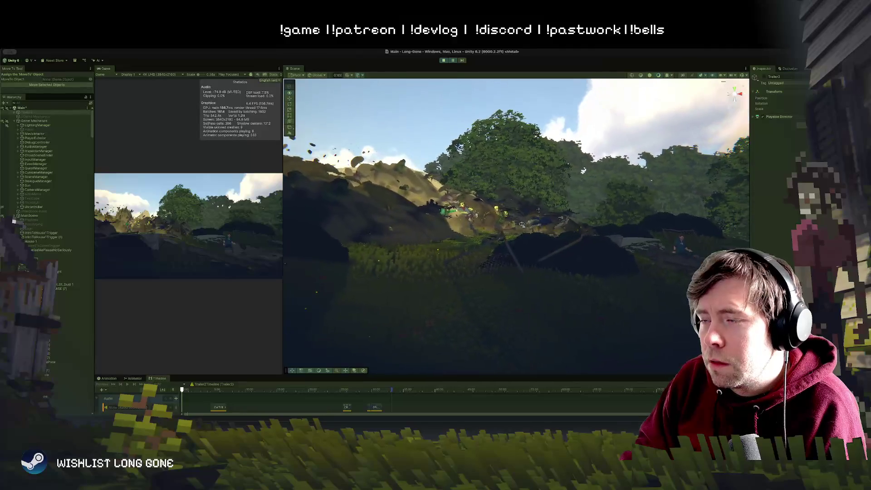
{"action": "mouse_move", "coordinate": [581, 232]}
{"action": "left_mouse_down"}
{"action": "mouse_move", "coordinate": [596, 258]}
{"action": "mouse_move", "coordinate": [591, 252]}
{"action": "mouse_move", "coordinate": [573, 267]}
{"action": "mouse_move", "coordinate": [620, 234]}
{"action": "mouse_move", "coordinate": [586, 233]}
{"action": "mouse_move", "coordinate": [613, 237]}
{"action": "left_mouse_up"}
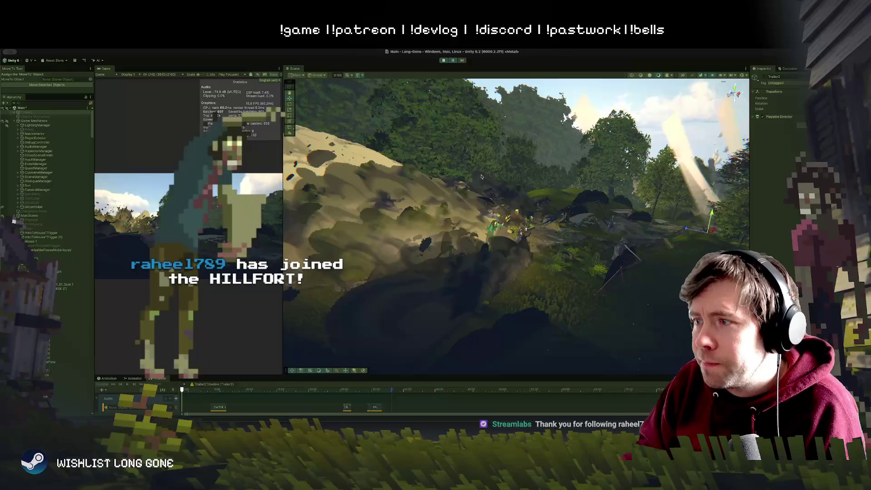
Orbit the Scene camera around the hillside, toggling pause, to frame the dust cloud and bridge
{"action": "left_click_drag", "start_coordinate": [372, 227], "coordinate": [522, 239]}
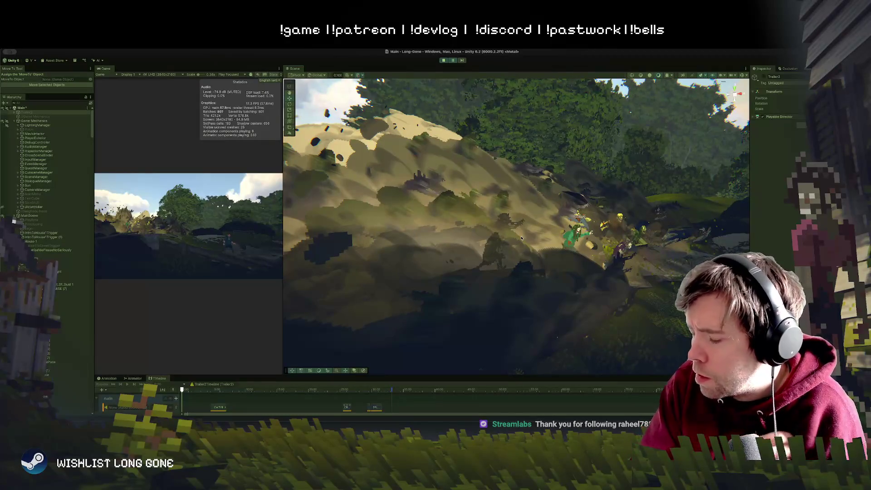
{"action": "mouse_move", "coordinate": [505, 271]}
{"action": "left_mouse_down"}
{"action": "mouse_move", "coordinate": [553, 275]}
{"action": "mouse_move", "coordinate": [543, 282]}
{"action": "mouse_move", "coordinate": [453, 57]}
{"action": "left_mouse_up"}
{"action": "left_click", "coordinate": [453, 59]}
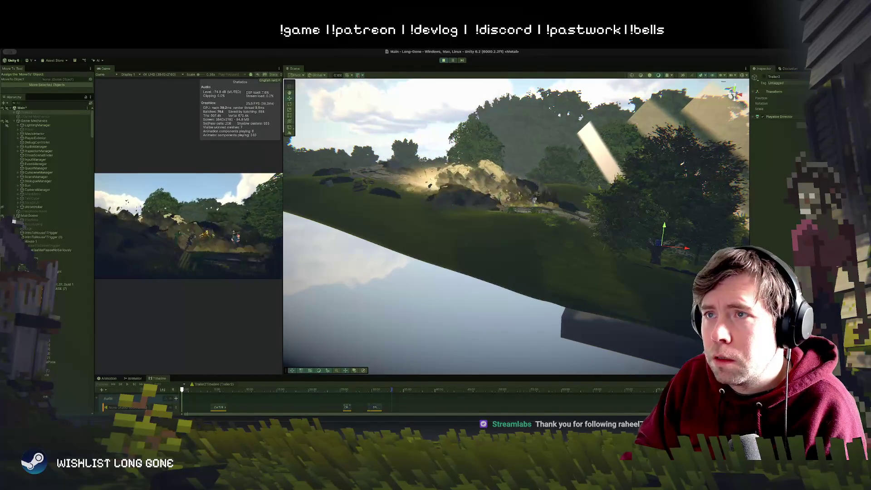
{"action": "left_click", "coordinate": [453, 60]}
{"action": "mouse_move", "coordinate": [490, 213]}
{"action": "left_mouse_down"}
{"action": "mouse_move", "coordinate": [499, 225]}
{"action": "mouse_move", "coordinate": [440, 53]}
{"action": "left_mouse_up"}
{"action": "left_click", "coordinate": [452, 60]}
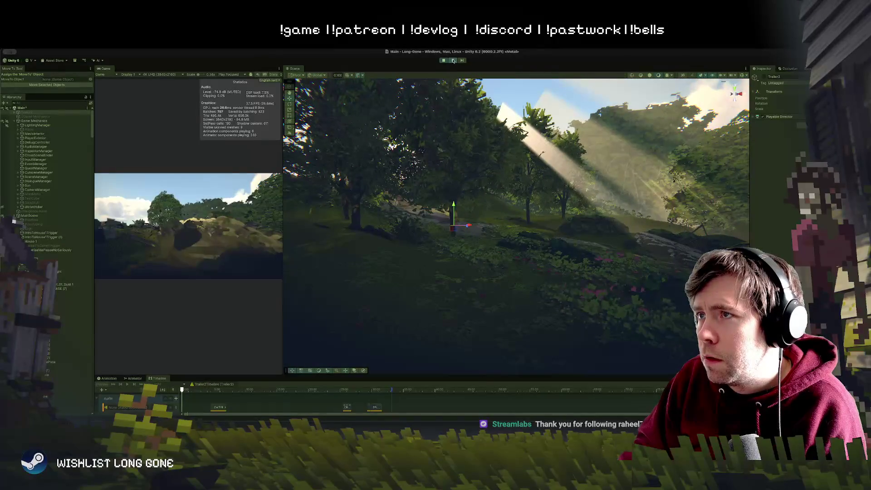
{"action": "left_click_drag", "start_coordinate": [481, 172], "coordinate": [545, 172]}
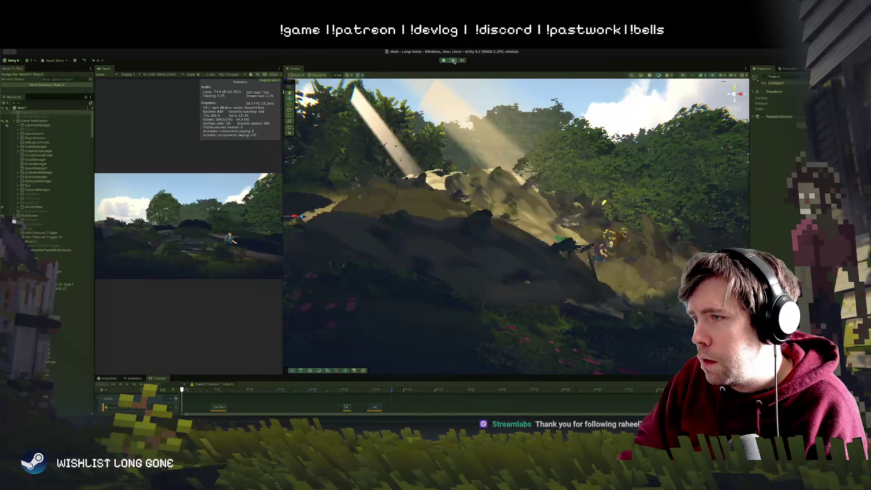
{"action": "left_click_drag", "start_coordinate": [612, 273], "coordinate": [672, 291]}
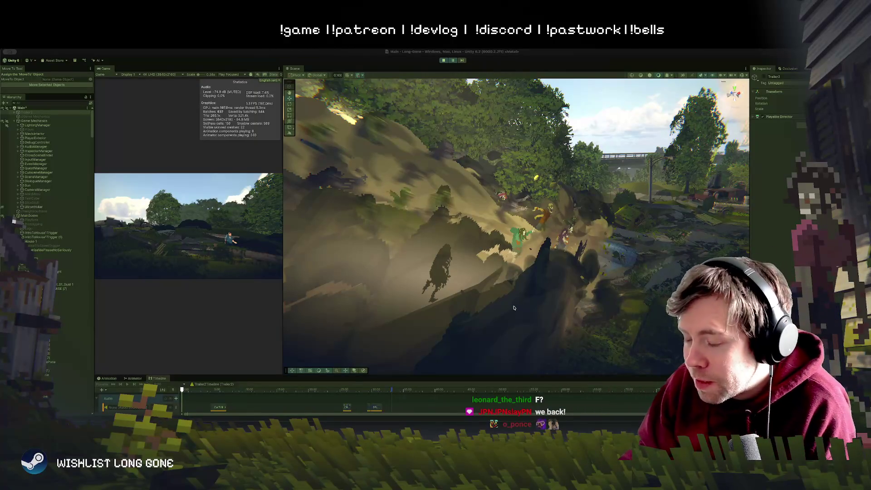
Swing the Scene camera around the dust cloud and vehicle, resume play, then face the large tree and bridge
{"action": "mouse_move", "coordinate": [519, 263]}
{"action": "left_mouse_down"}
{"action": "mouse_move", "coordinate": [422, 285]}
{"action": "mouse_move", "coordinate": [424, 272]}
{"action": "mouse_move", "coordinate": [444, 278]}
{"action": "mouse_move", "coordinate": [403, 278]}
{"action": "mouse_move", "coordinate": [348, 248]}
{"action": "mouse_move", "coordinate": [423, 253]}
{"action": "mouse_move", "coordinate": [369, 255]}
{"action": "mouse_move", "coordinate": [379, 250]}
{"action": "left_mouse_up"}
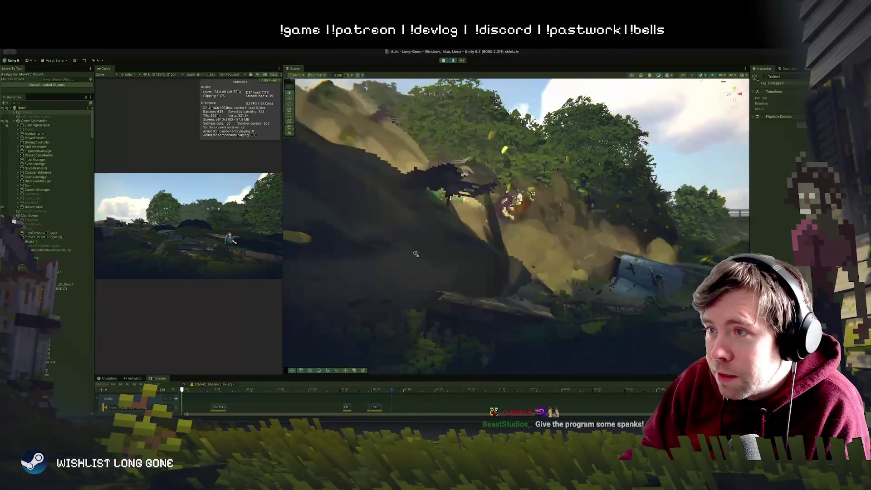
{"action": "mouse_move", "coordinate": [459, 287]}
{"action": "left_mouse_down"}
{"action": "mouse_move", "coordinate": [426, 278]}
{"action": "mouse_move", "coordinate": [334, 279]}
{"action": "mouse_move", "coordinate": [353, 241]}
{"action": "left_mouse_up"}
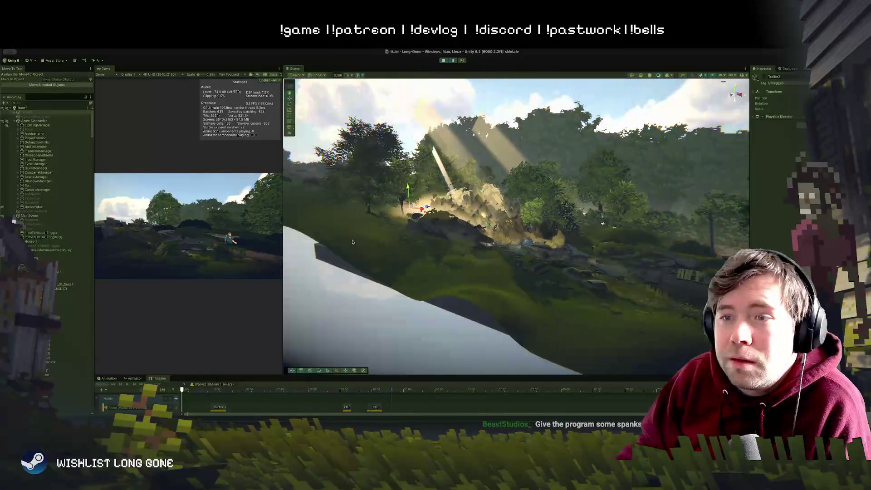
{"action": "mouse_move", "coordinate": [442, 236]}
{"action": "left_mouse_down"}
{"action": "mouse_move", "coordinate": [439, 204]}
{"action": "mouse_move", "coordinate": [520, 220]}
{"action": "mouse_move", "coordinate": [290, 86]}
{"action": "left_mouse_up"}
{"action": "left_click", "coordinate": [454, 60]}
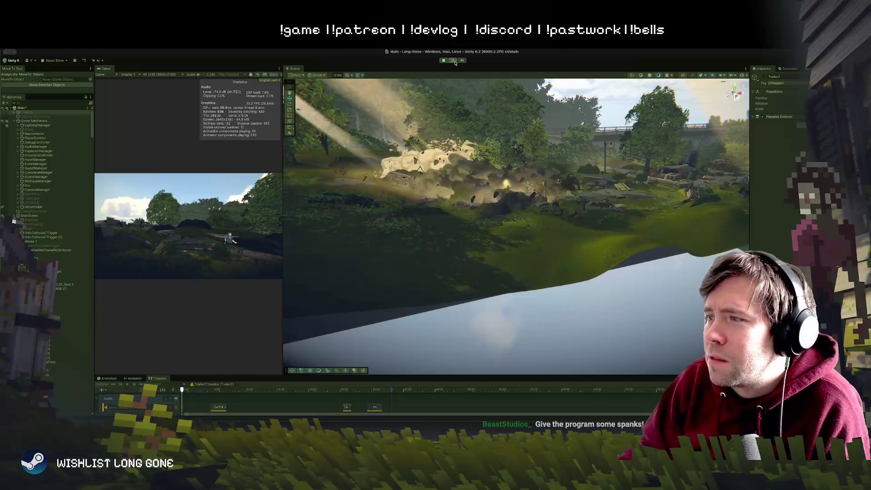
{"action": "mouse_move", "coordinate": [471, 80]}
{"action": "left_mouse_down"}
{"action": "mouse_move", "coordinate": [520, 111]}
{"action": "mouse_move", "coordinate": [507, 107]}
{"action": "mouse_move", "coordinate": [469, 138]}
{"action": "left_mouse_up"}
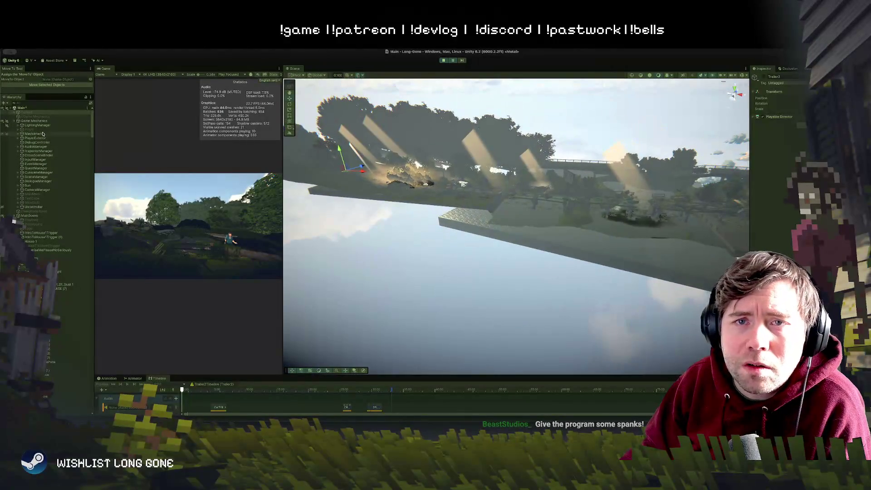
Select the HORDE group and fly the Scene view over the water toward the bridge
{"action": "left_click", "coordinate": [64, 121]}
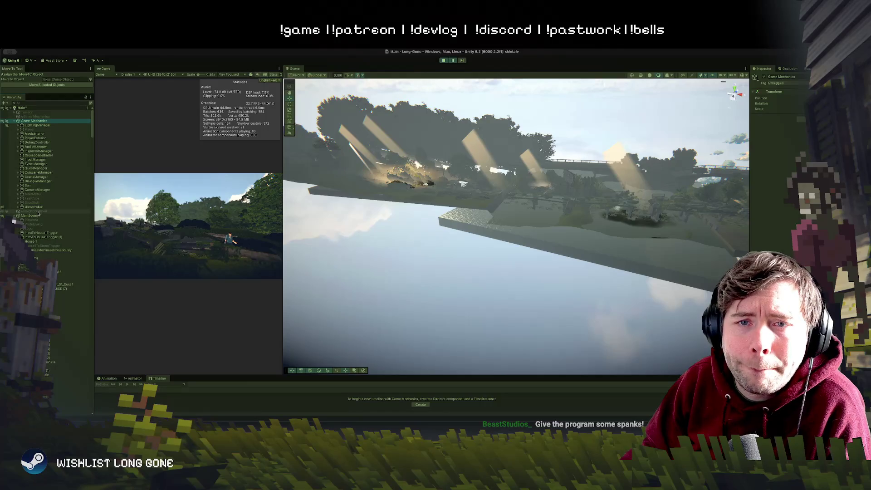
{"action": "mouse_move", "coordinate": [338, 240]}
{"action": "left_mouse_down"}
{"action": "mouse_move", "coordinate": [417, 238]}
{"action": "mouse_move", "coordinate": [434, 211]}
{"action": "mouse_move", "coordinate": [422, 197]}
{"action": "left_mouse_up"}
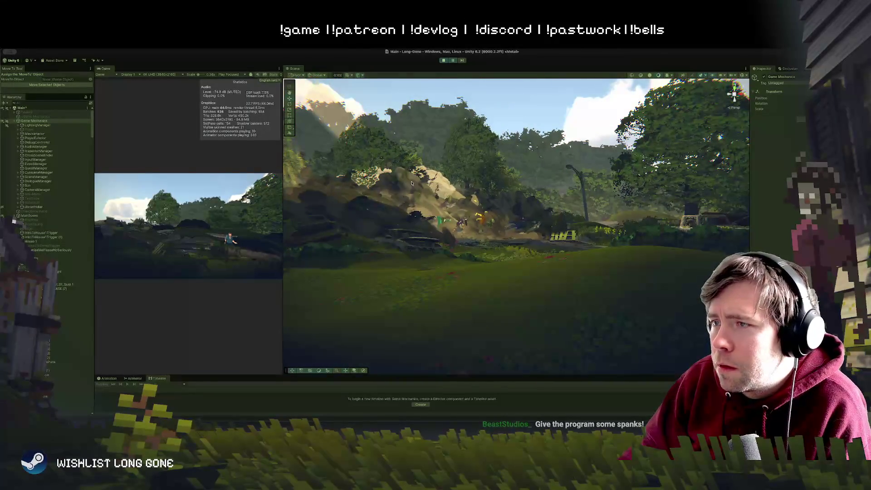
{"action": "left_click", "coordinate": [411, 187]}
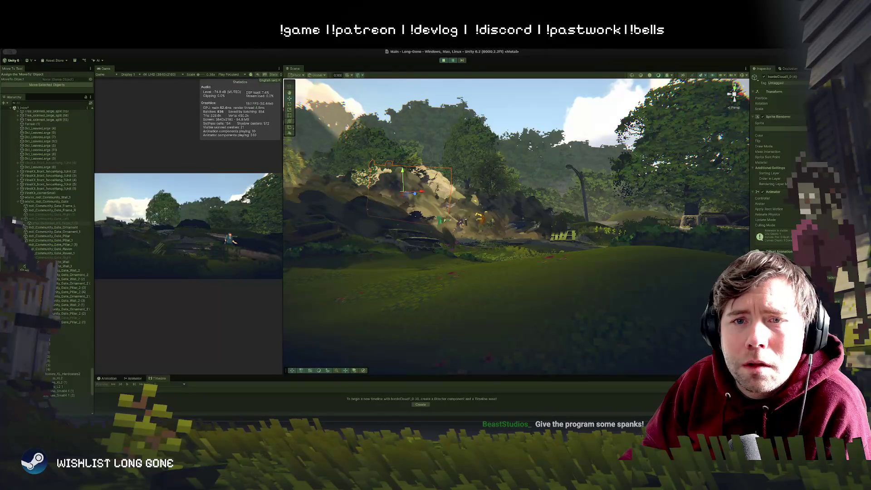
{"action": "scroll", "coordinate": [41, 209], "scroll_direction": "down", "scroll_amount": 10}
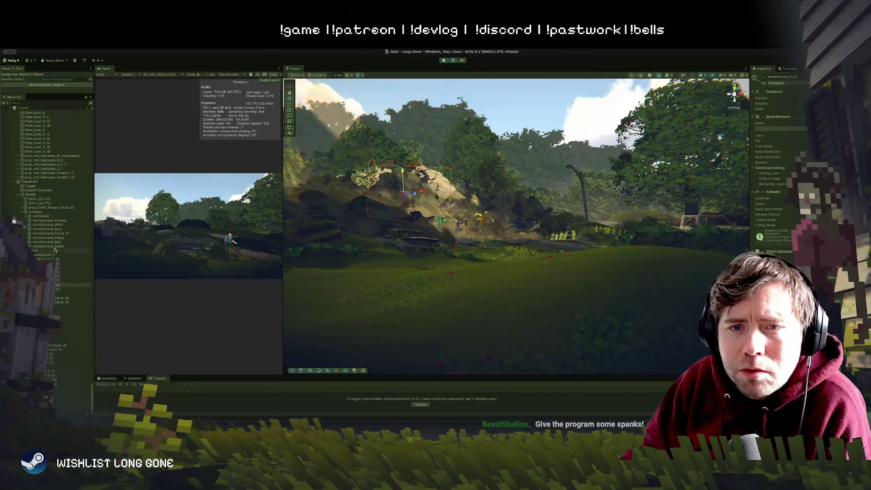
{"action": "left_click", "coordinate": [32, 194]}
{"action": "mouse_move", "coordinate": [562, 232]}
{"action": "left_mouse_down"}
{"action": "mouse_move", "coordinate": [495, 186]}
{"action": "mouse_move", "coordinate": [700, 162]}
{"action": "left_mouse_up"}
{"action": "left_click_drag", "start_coordinate": [521, 231], "coordinate": [523, 232]}
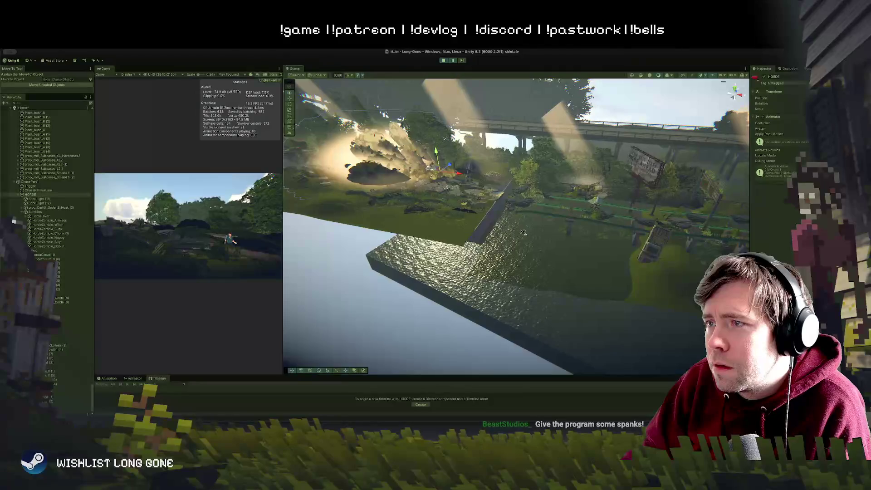
Restart and pause Play mode, then move the HORDE group down and to the left
{"action": "left_click", "coordinate": [446, 63]}
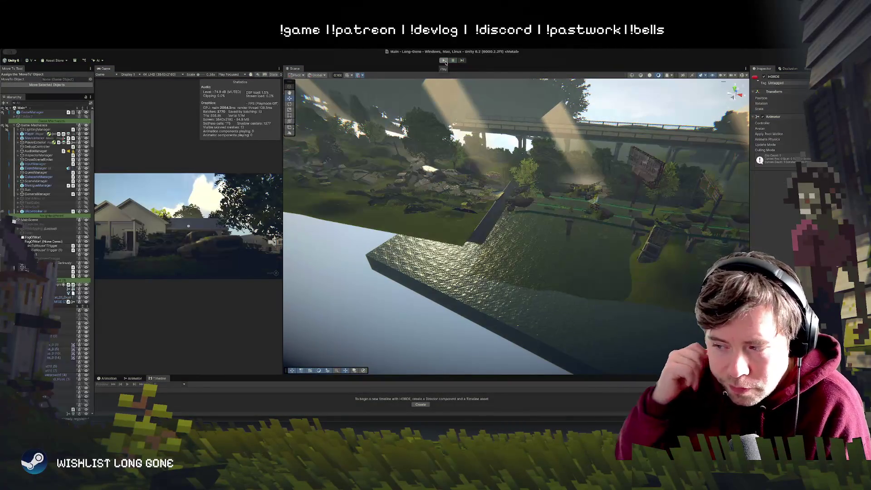
{"action": "left_click", "coordinate": [445, 61]}
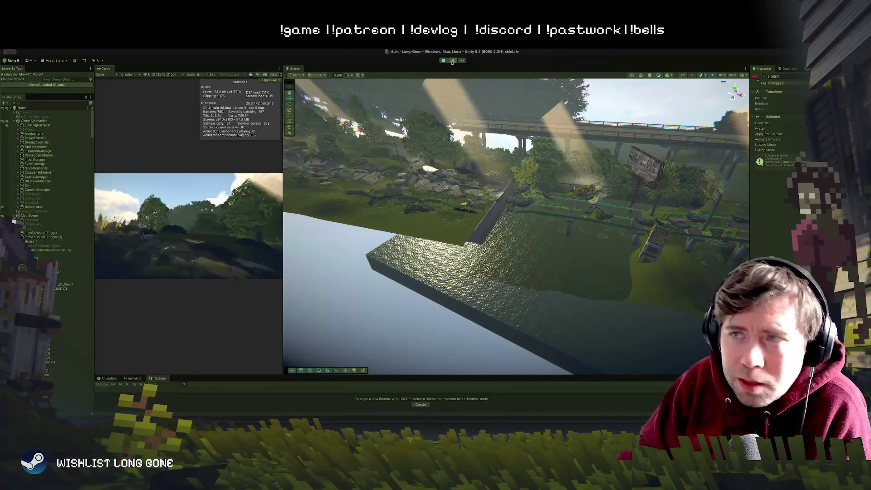
{"action": "left_click", "coordinate": [453, 60]}
{"action": "mouse_move", "coordinate": [481, 182]}
{"action": "left_mouse_down", "text": "alt"}
{"action": "mouse_move", "coordinate": [428, 168]}
{"action": "mouse_move", "coordinate": [454, 177]}
{"action": "mouse_move", "coordinate": [432, 186]}
{"action": "left_mouse_up", "text": "alt"}
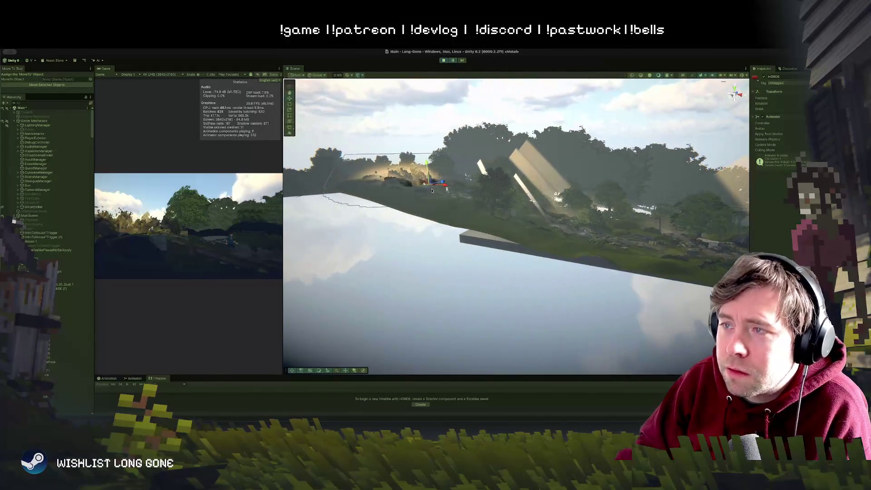
{"action": "mouse_move", "coordinate": [493, 183]}
{"action": "left_mouse_down"}
{"action": "mouse_move", "coordinate": [486, 195]}
{"action": "mouse_move", "coordinate": [554, 208]}
{"action": "left_mouse_up"}
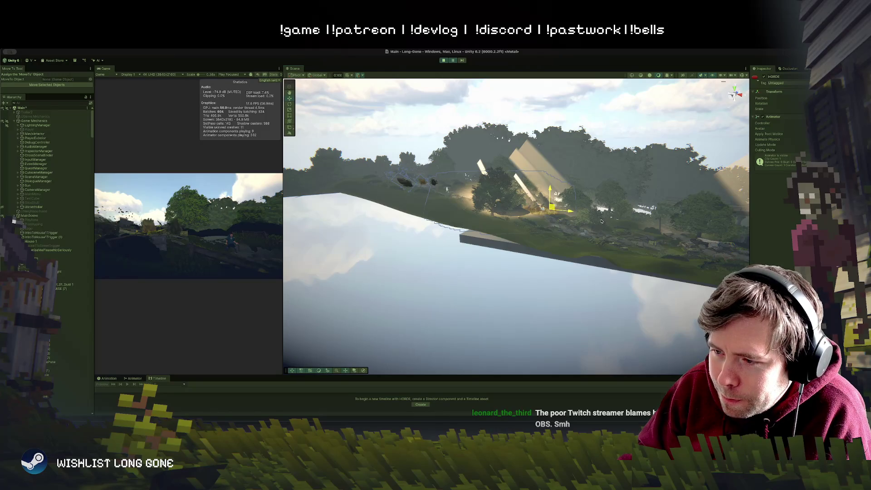
Check the Long Gone key art in Photoshop, then turn Unity's Scene view toward the house and Corvid Hills sign
{"action": "key", "text": "super+Tab"}
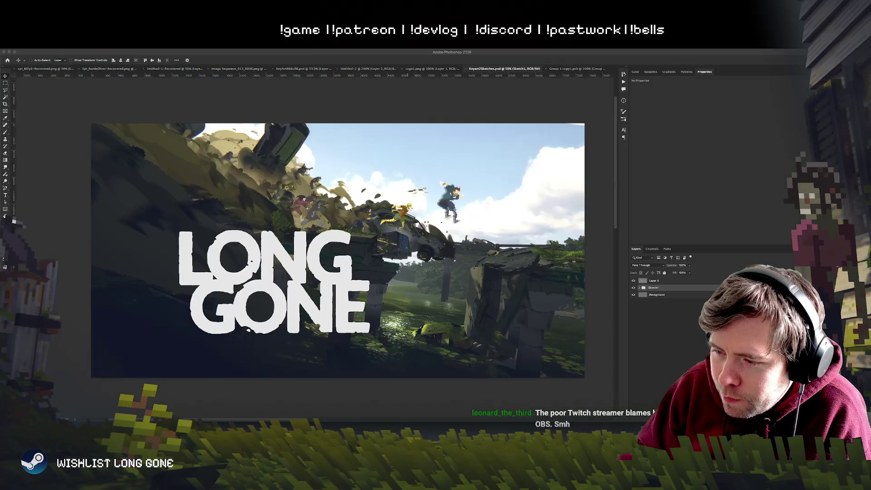
{"action": "key", "text": "super+Tab"}
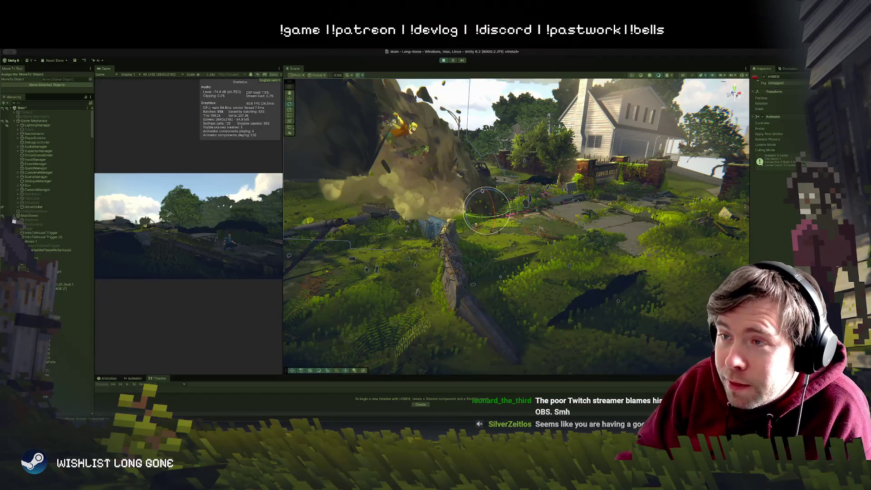
{"action": "left_click_drag", "start_coordinate": [491, 214], "coordinate": [479, 71]}
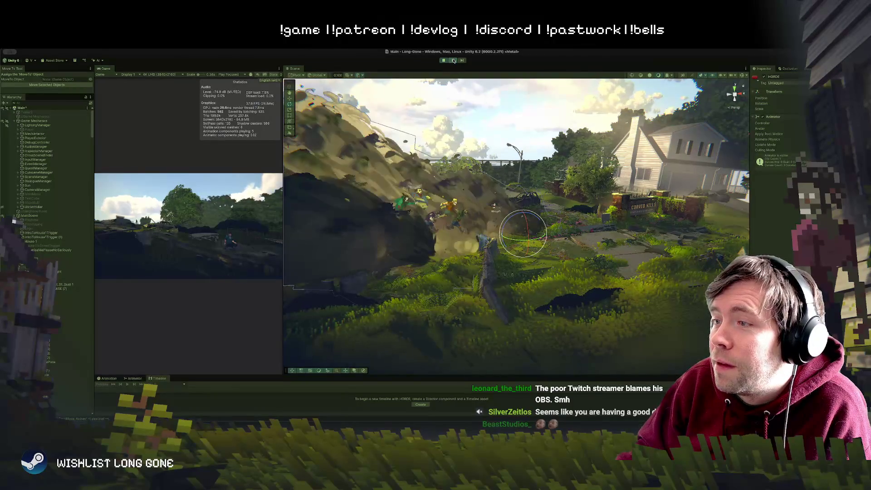
Pause play and slide the HORDE group right toward the Corvid Hills sign, then select a dust cloud
{"action": "left_click", "coordinate": [453, 60]}
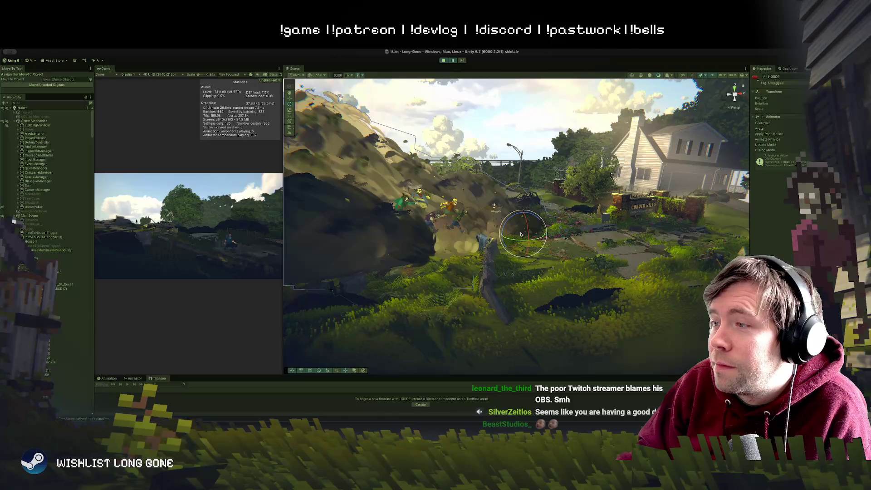
{"action": "mouse_move", "coordinate": [522, 234]}
{"action": "left_mouse_down"}
{"action": "mouse_move", "coordinate": [617, 233]}
{"action": "mouse_move", "coordinate": [634, 265]}
{"action": "mouse_move", "coordinate": [548, 220]}
{"action": "mouse_move", "coordinate": [621, 208]}
{"action": "mouse_move", "coordinate": [622, 217]}
{"action": "mouse_move", "coordinate": [564, 209]}
{"action": "left_mouse_up"}
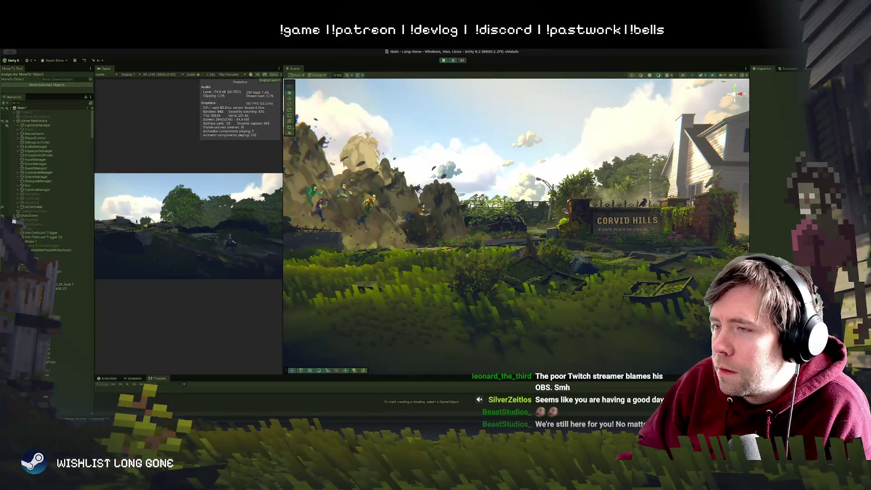
{"action": "left_click", "coordinate": [400, 196]}
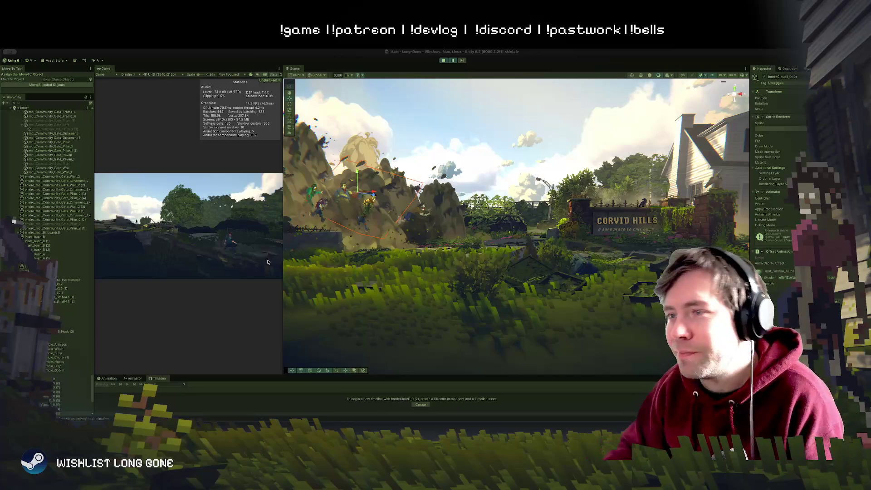
{"action": "mouse_move", "coordinate": [474, 197]}
{"action": "left_mouse_down"}
{"action": "mouse_move", "coordinate": [472, 223]}
{"action": "mouse_move", "coordinate": [487, 212]}
{"action": "mouse_move", "coordinate": [432, 207]}
{"action": "mouse_move", "coordinate": [480, 206]}
{"action": "mouse_move", "coordinate": [292, 259]}
{"action": "left_mouse_up"}
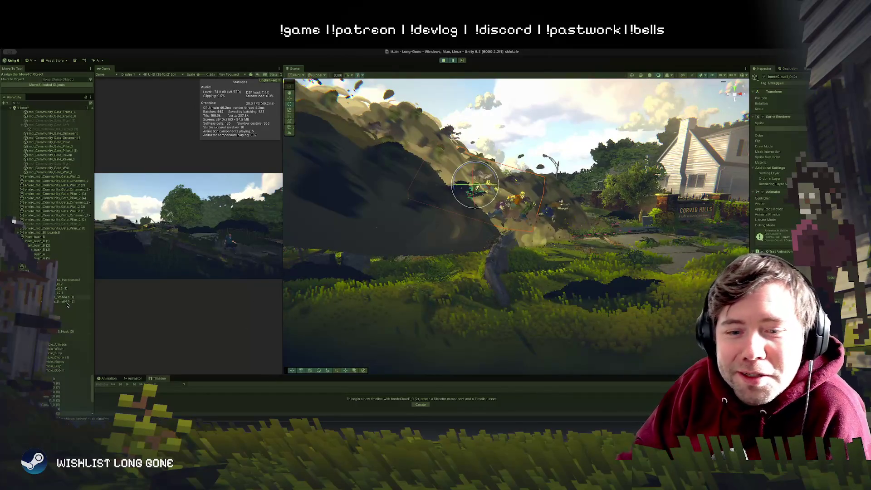
Select the green front zombie in the horde and shift it left
{"action": "scroll", "coordinate": [52, 341], "scroll_direction": "down", "scroll_amount": 6}
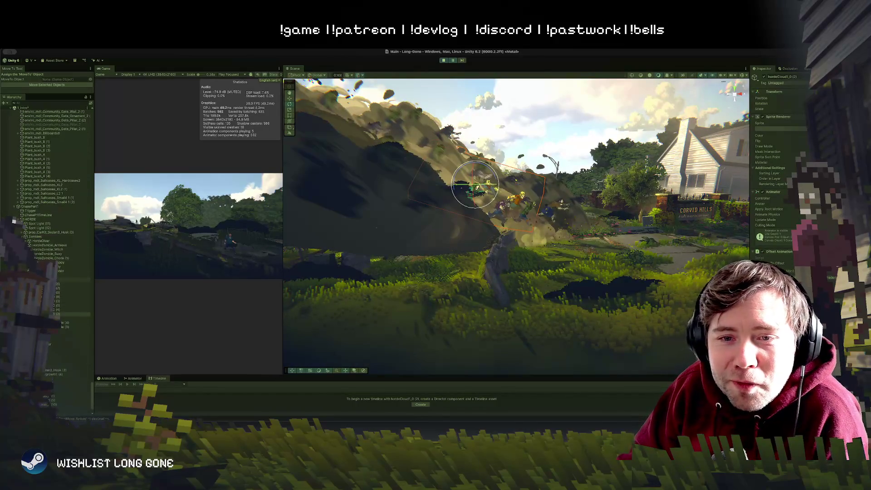
{"action": "left_click", "coordinate": [34, 237]}
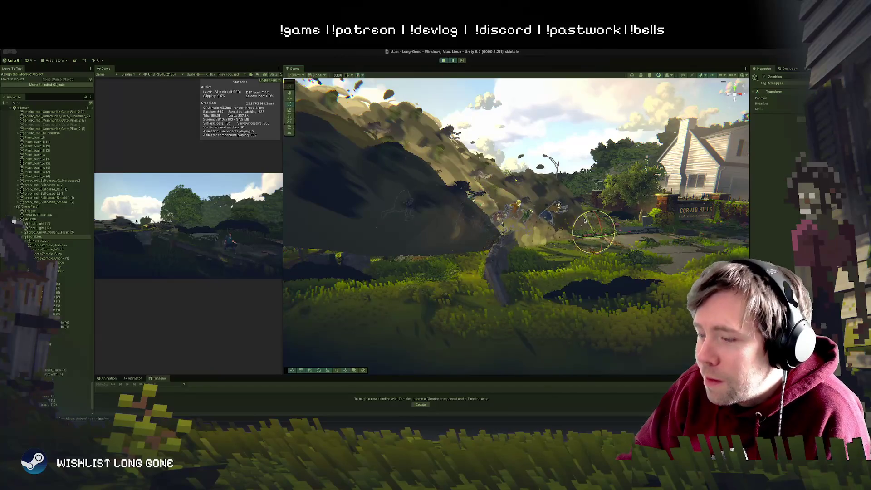
{"action": "key", "text": "w"}
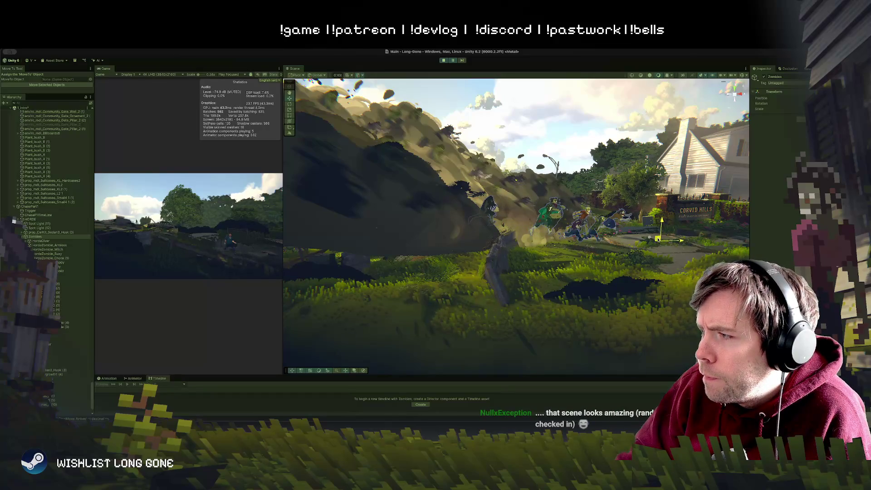
{"action": "left_click", "coordinate": [621, 236]}
{"action": "left_click_drag", "start_coordinate": [621, 236], "coordinate": [583, 251]}
{"action": "left_click", "coordinate": [340, 243]}
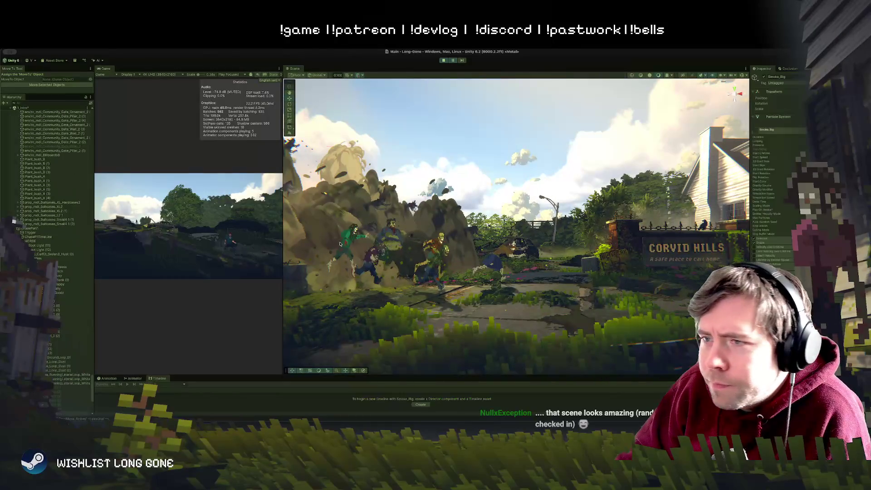
{"action": "left_click", "coordinate": [341, 244]}
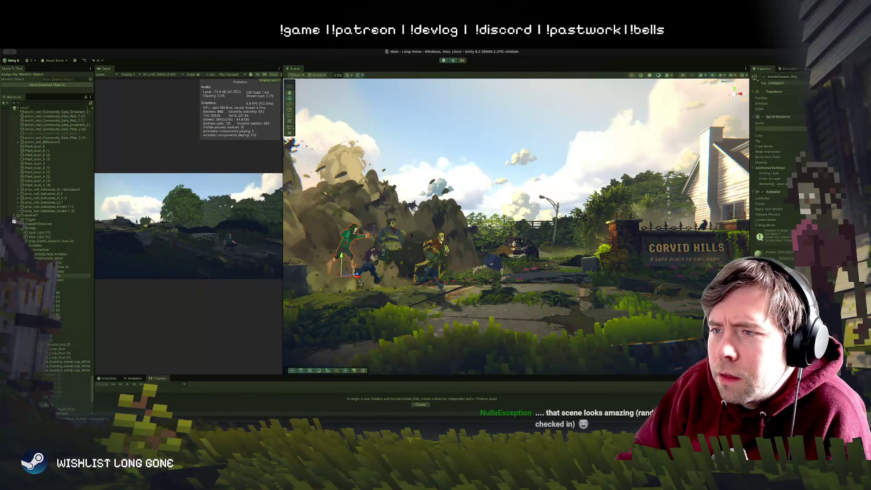
{"action": "left_click_drag", "start_coordinate": [360, 277], "coordinate": [329, 276]}
{"action": "key", "text": "e"}
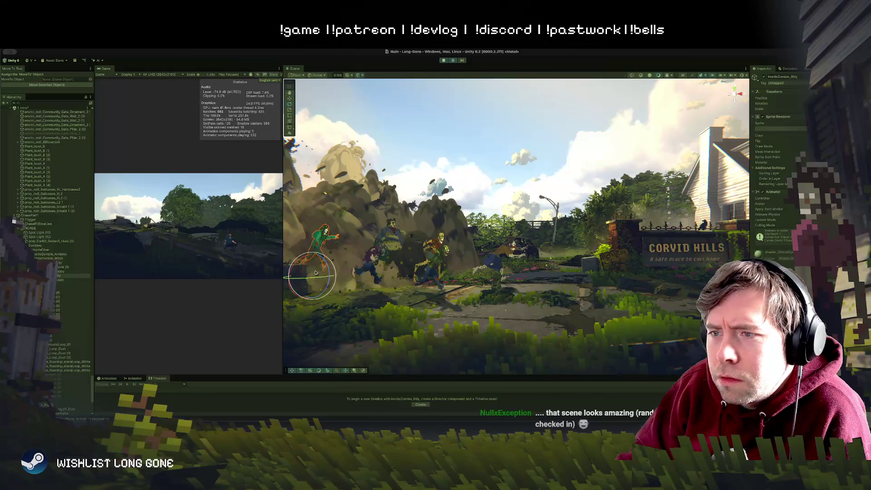
{"action": "key", "text": "w"}
{"action": "left_click_drag", "start_coordinate": [328, 275], "coordinate": [313, 276]}
Move the goblin zombie left and the Chonk zombie down and to the right
{"action": "left_click", "coordinate": [368, 264]}
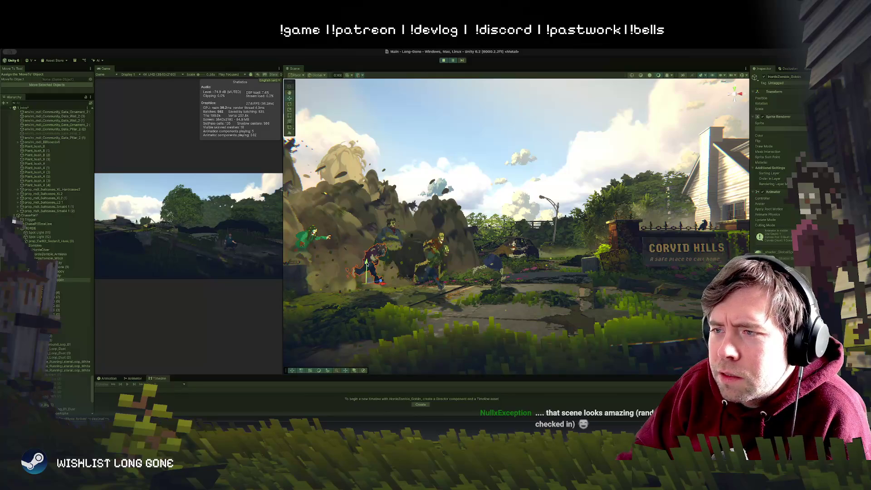
{"action": "left_click_drag", "start_coordinate": [368, 280], "coordinate": [343, 279]}
{"action": "left_click", "coordinate": [399, 245]}
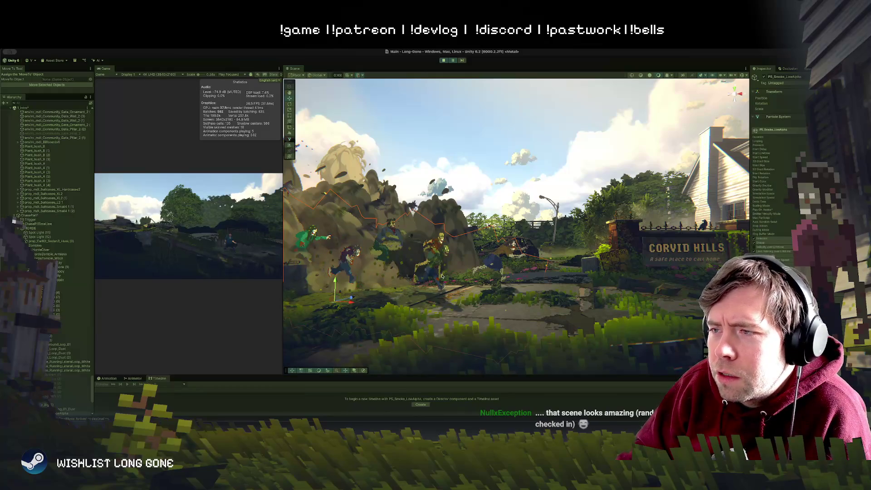
{"action": "mouse_move", "coordinate": [399, 245]}
{"action": "left_mouse_down"}
{"action": "mouse_move", "coordinate": [421, 282]}
{"action": "mouse_move", "coordinate": [462, 280]}
{"action": "mouse_move", "coordinate": [445, 280]}
{"action": "left_mouse_up"}
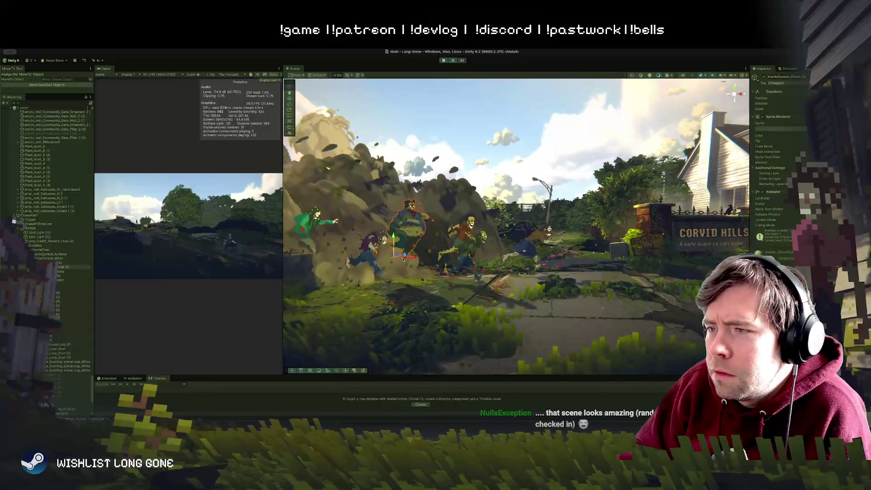
{"action": "left_click_drag", "start_coordinate": [395, 256], "coordinate": [410, 273]}
{"action": "key", "text": "e"}
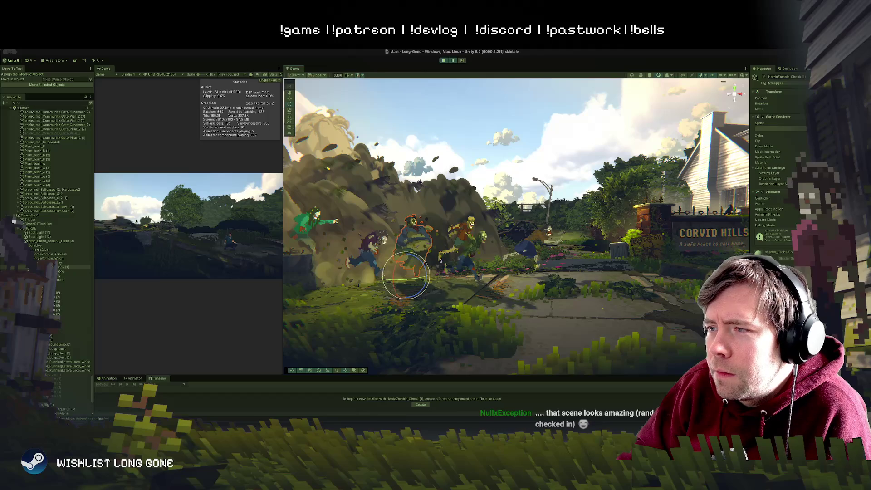
{"action": "left_click", "coordinate": [472, 245]}
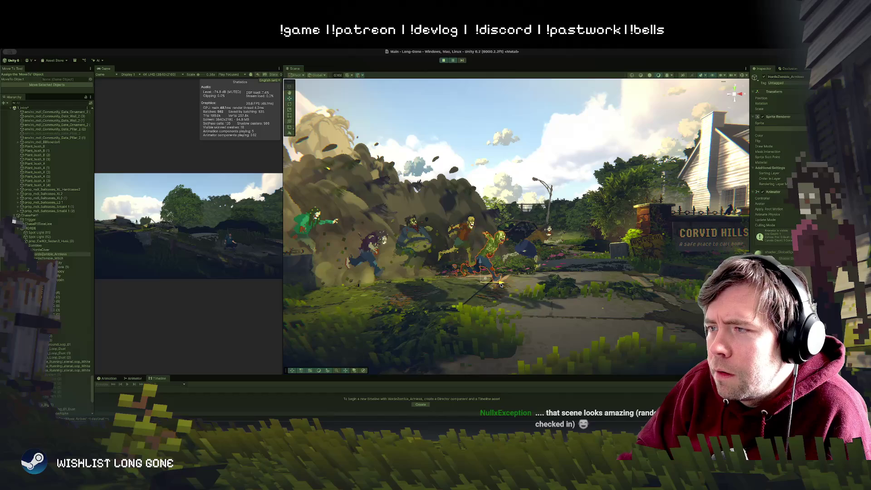
{"action": "scroll", "coordinate": [507, 294], "scroll_direction": "down", "scroll_amount": 3}
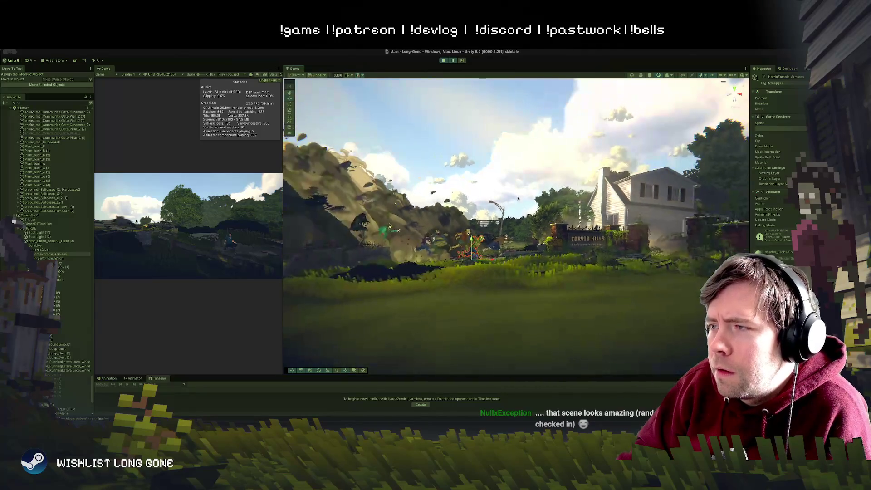
Turn toward the hillside and duplicate the player character with Ctrl+D
{"action": "left_click", "coordinate": [479, 207]}
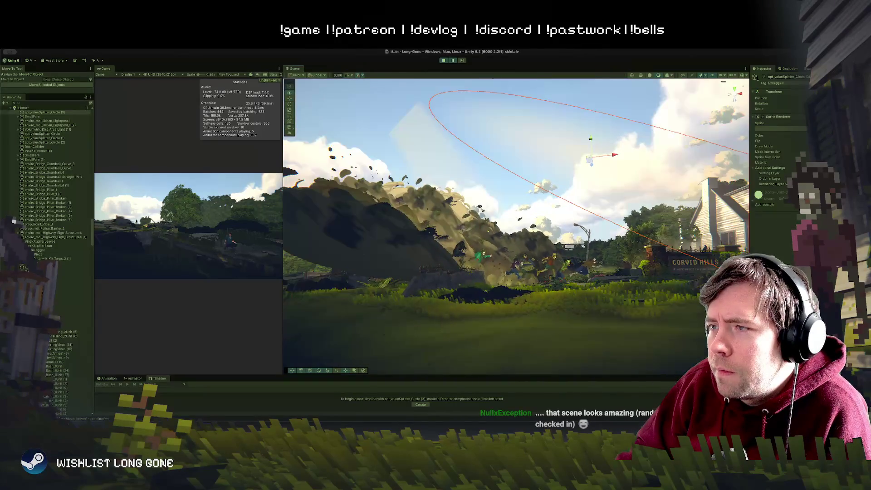
{"action": "scroll", "coordinate": [479, 206], "scroll_direction": "up", "scroll_amount": 3}
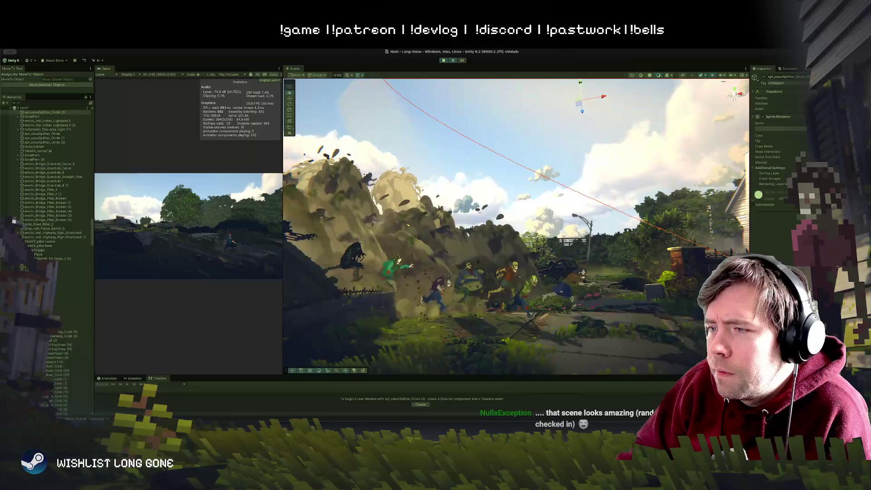
{"action": "scroll", "coordinate": [476, 222], "scroll_direction": "up", "scroll_amount": 3}
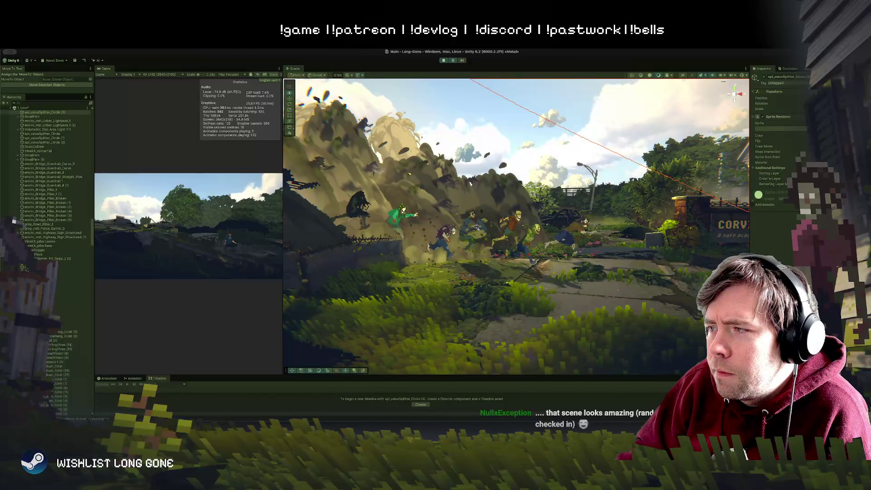
{"action": "left_click", "coordinate": [476, 226]}
{"action": "scroll", "coordinate": [498, 257], "scroll_direction": "down", "scroll_amount": 3}
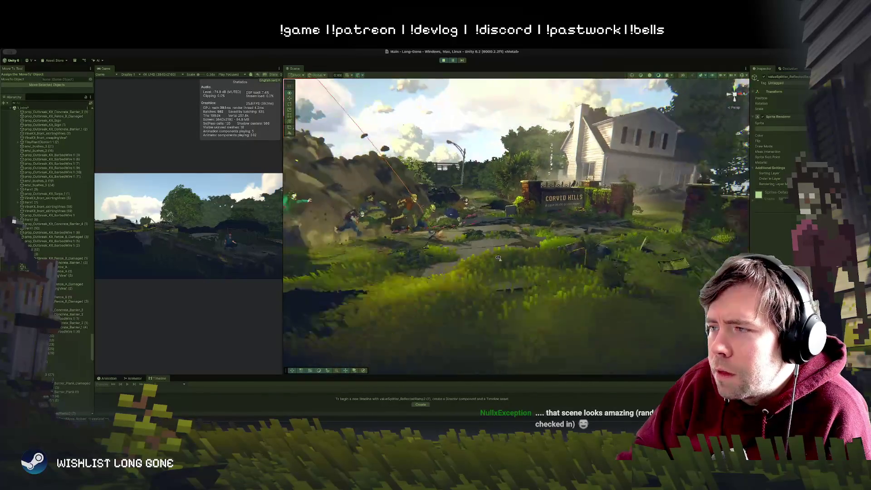
{"action": "mouse_move", "coordinate": [498, 258]}
{"action": "left_mouse_down"}
{"action": "mouse_move", "coordinate": [405, 236]}
{"action": "mouse_move", "coordinate": [541, 251]}
{"action": "mouse_move", "coordinate": [469, 269]}
{"action": "mouse_move", "coordinate": [402, 242]}
{"action": "left_mouse_up"}
{"action": "left_click", "coordinate": [502, 226]}
{"action": "key", "text": "super+d"}
Place Sprite (2) on the path just in front of the Corvid Hills sign
{"action": "left_click_drag", "start_coordinate": [459, 222], "coordinate": [624, 200]}
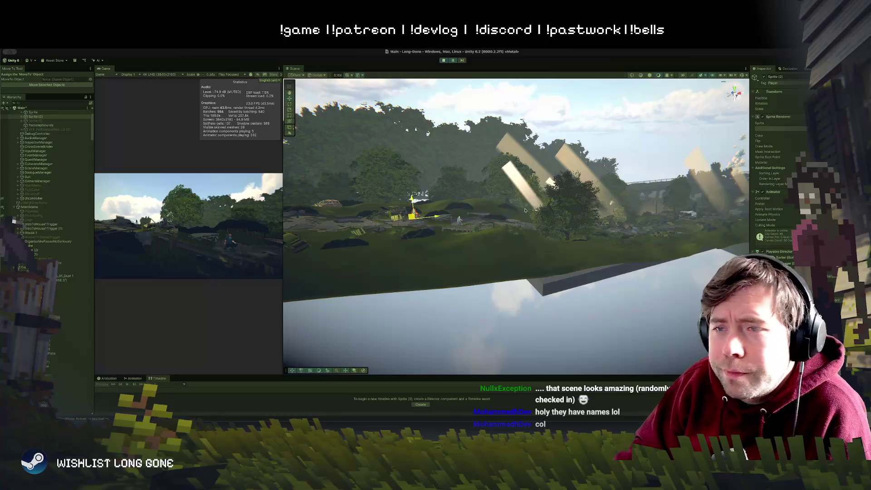
{"action": "key", "text": "f"}
{"action": "scroll", "coordinate": [611, 256], "scroll_direction": "down", "scroll_amount": 5}
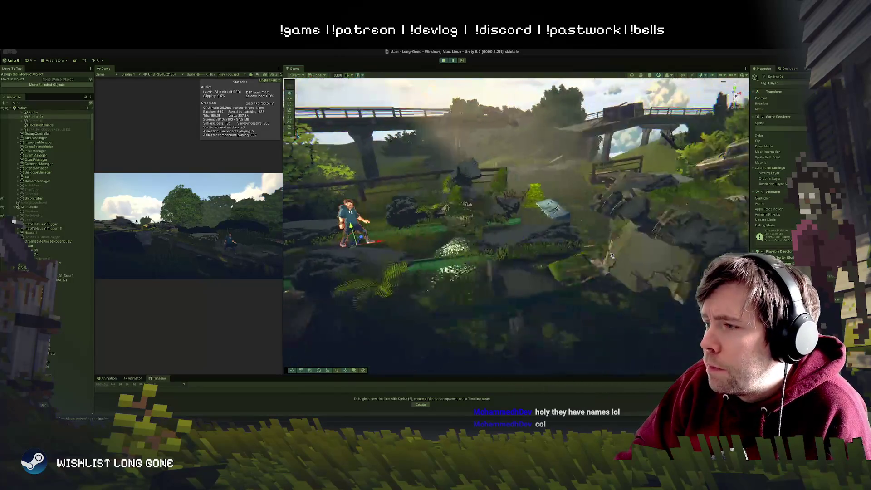
{"action": "left_click_drag", "start_coordinate": [611, 256], "coordinate": [381, 227]}
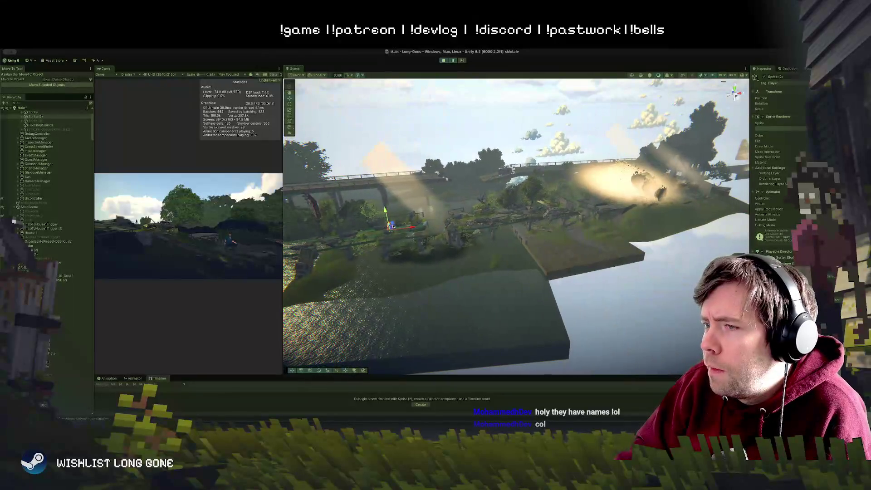
{"action": "key", "text": "f"}
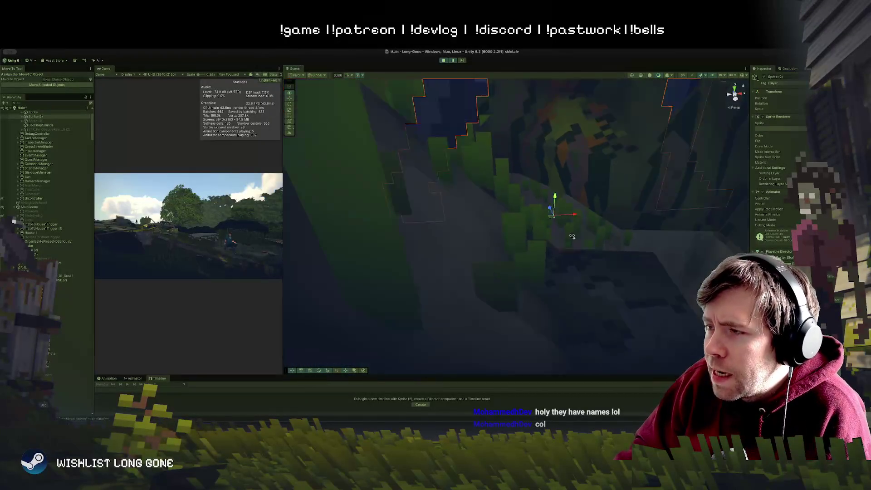
{"action": "scroll", "coordinate": [572, 236], "scroll_direction": "down", "scroll_amount": 5}
{"action": "mouse_move", "coordinate": [572, 224]}
{"action": "left_mouse_down"}
{"action": "mouse_move", "coordinate": [539, 221]}
{"action": "mouse_move", "coordinate": [544, 186]}
{"action": "left_mouse_up"}
{"action": "scroll", "coordinate": [543, 186], "scroll_direction": "down", "scroll_amount": 3}
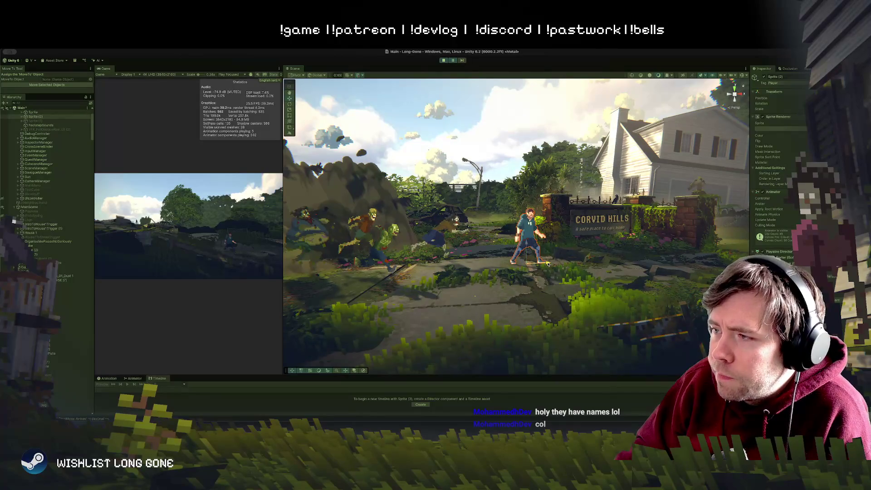
Give Sprite (2) the CS_intro_2 running sprite in its Sprite Renderer
{"action": "left_click_drag", "start_coordinate": [533, 263], "coordinate": [808, 161]}
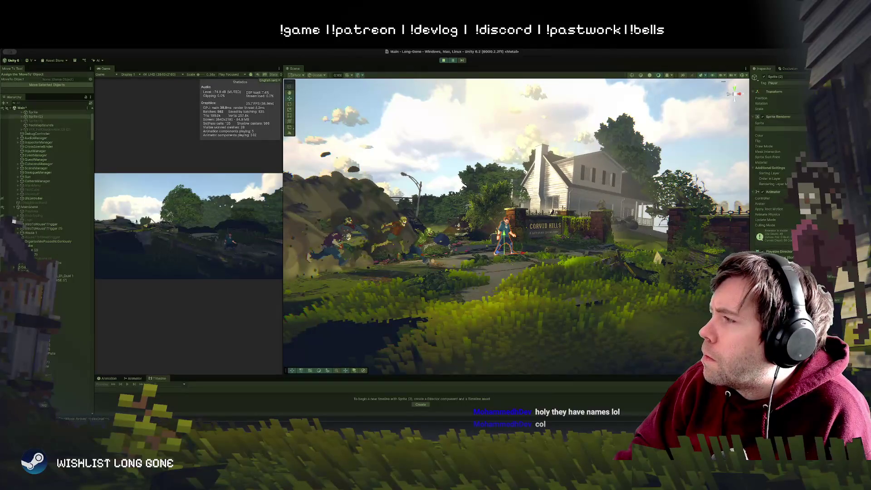
{"action": "left_click", "coordinate": [804, 161]}
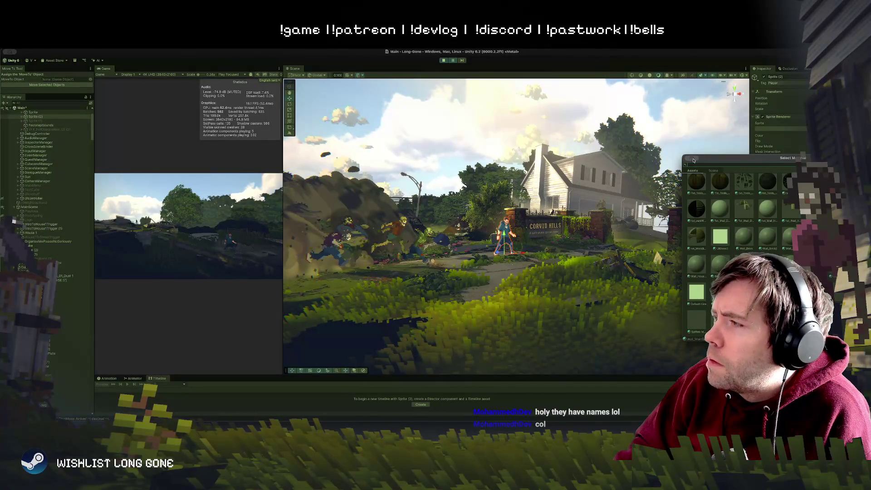
{"action": "key", "text": "Escape"}
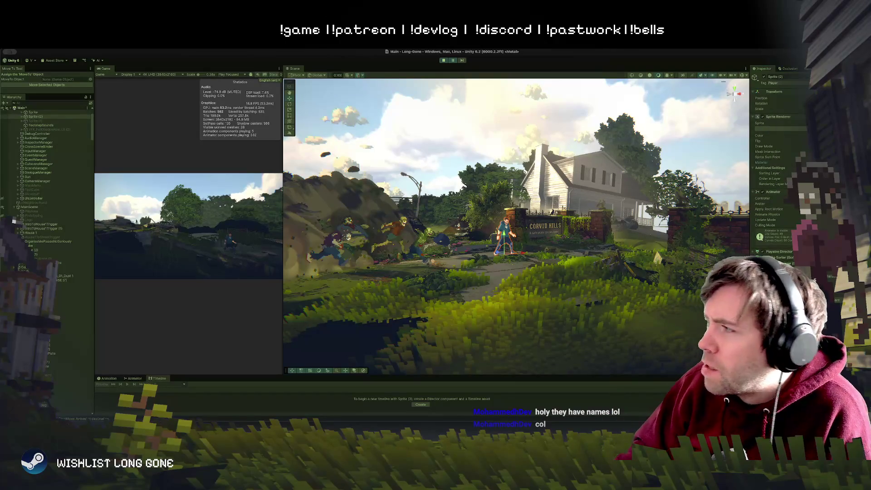
{"action": "left_click", "coordinate": [805, 129]}
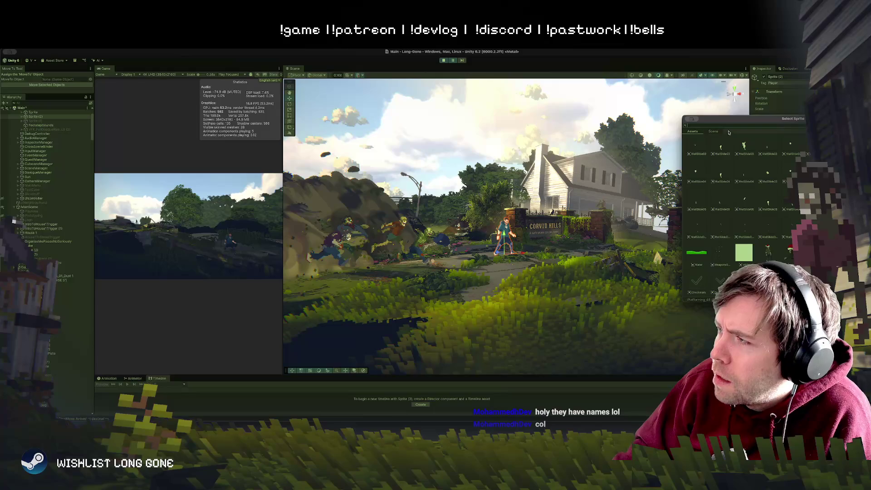
{"action": "type", "text": "intro"}
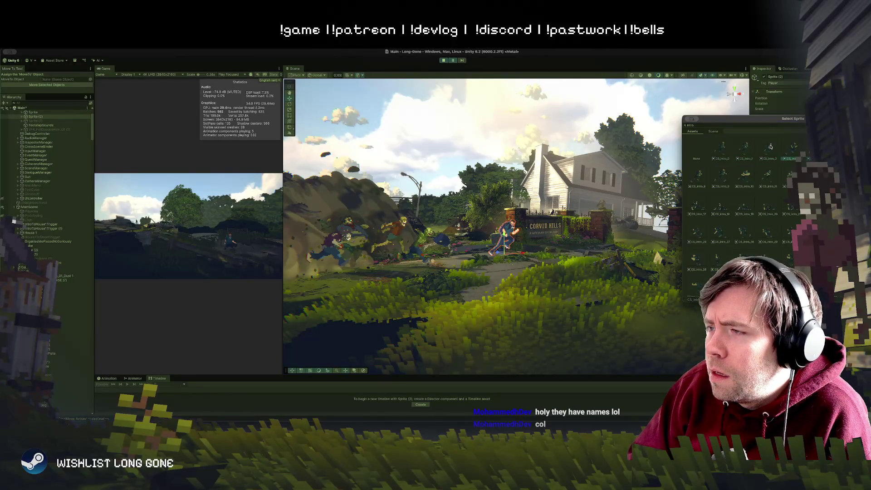
{"action": "double_click", "coordinate": [770, 146]}
{"action": "scroll", "coordinate": [493, 241], "scroll_direction": "up", "scroll_amount": 6}
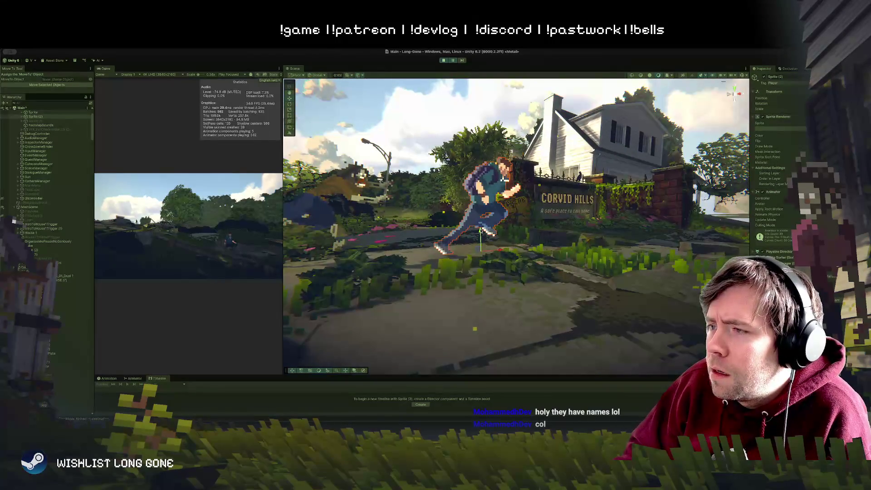
{"action": "scroll", "coordinate": [479, 240], "scroll_direction": "down", "scroll_amount": 6}
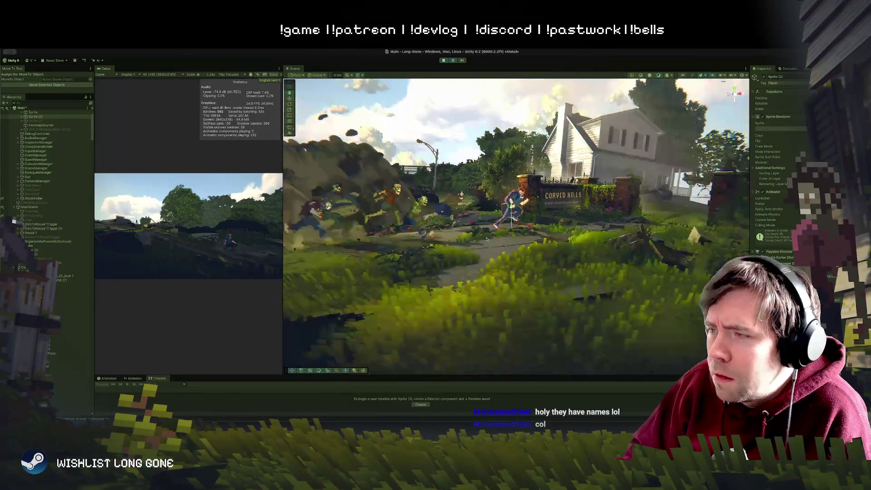
Duplicate it as Sprite (3), assign a Mavis sprite, and nudge it left beside the original
{"action": "key", "text": "ctrl+d"}
{"action": "left_click_drag", "start_coordinate": [510, 225], "coordinate": [549, 225]}
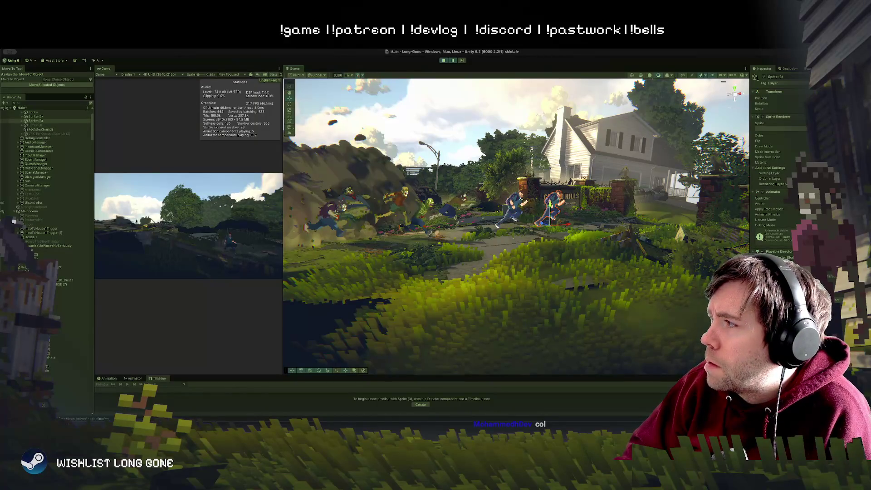
{"action": "left_click", "coordinate": [805, 129]}
{"action": "type", "text": "vis"}
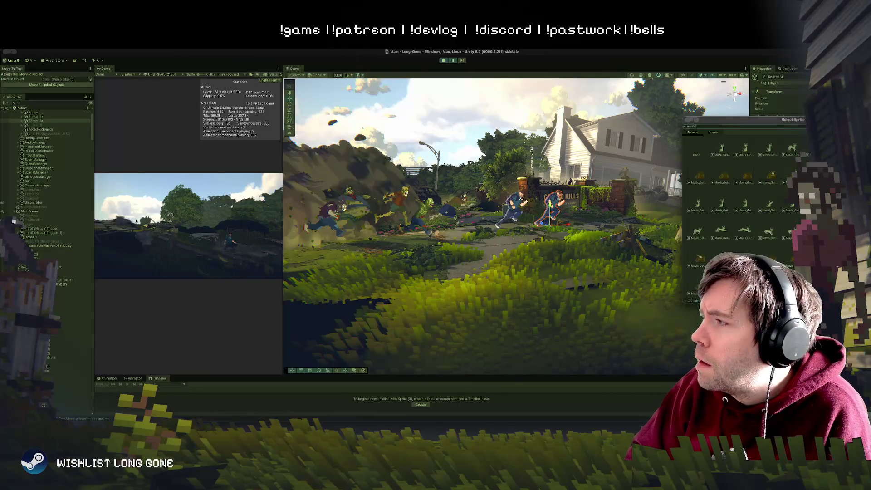
{"action": "left_click", "coordinate": [770, 234]}
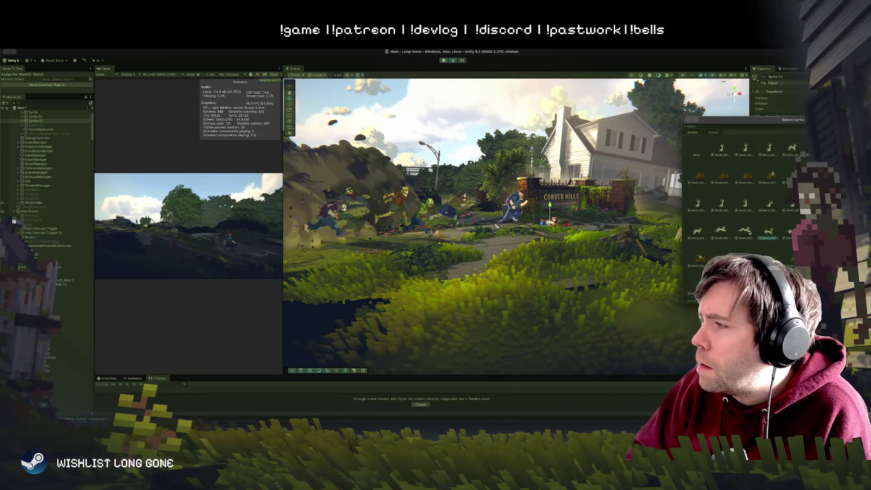
{"action": "left_click", "coordinate": [746, 232]}
{"action": "left_click", "coordinate": [722, 235]}
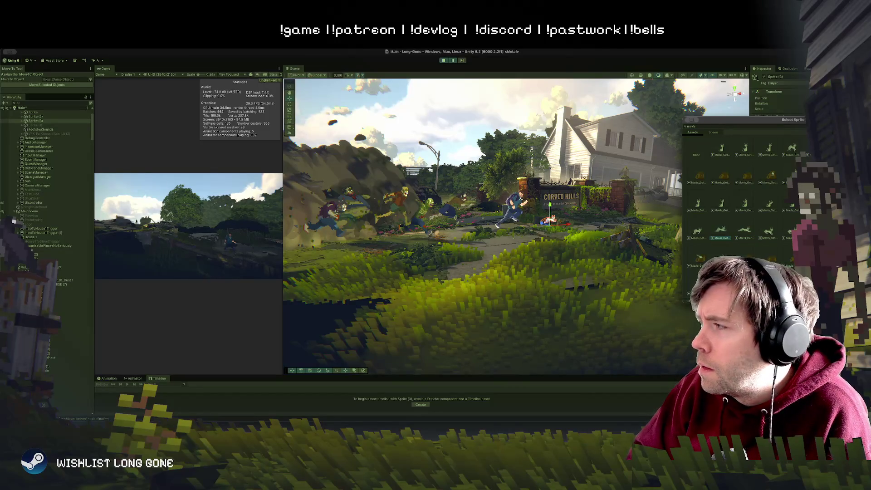
{"action": "left_click", "coordinate": [746, 232]}
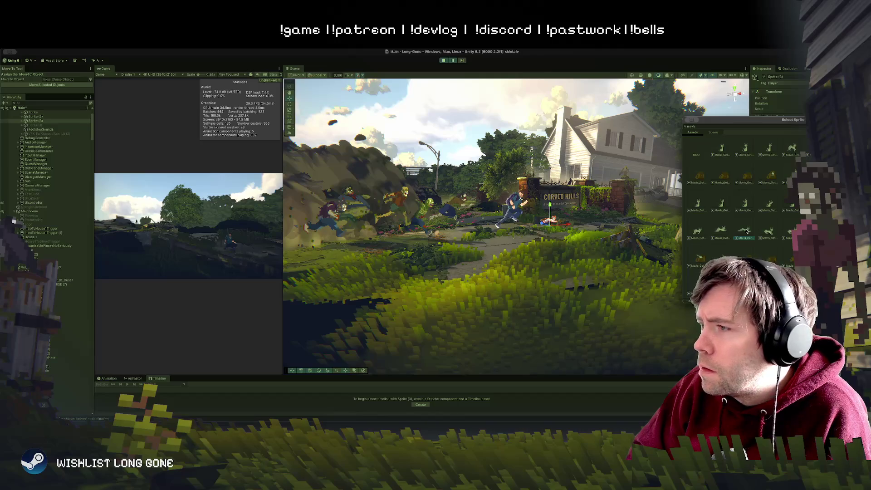
{"action": "double_click", "coordinate": [746, 231]}
{"action": "mouse_move", "coordinate": [548, 222]}
{"action": "left_mouse_down"}
{"action": "mouse_move", "coordinate": [485, 223]}
{"action": "mouse_move", "coordinate": [518, 229]}
{"action": "mouse_move", "coordinate": [525, 160]}
{"action": "mouse_move", "coordinate": [500, 282]}
{"action": "mouse_move", "coordinate": [496, 240]}
{"action": "left_mouse_up"}
Select the circle value splitter object
{"action": "left_click", "coordinate": [525, 160]}
Nudge Sprite (3) slightly right by the Corvid Hills sign and deselect to view the shot
{"action": "left_click", "coordinate": [518, 243]}
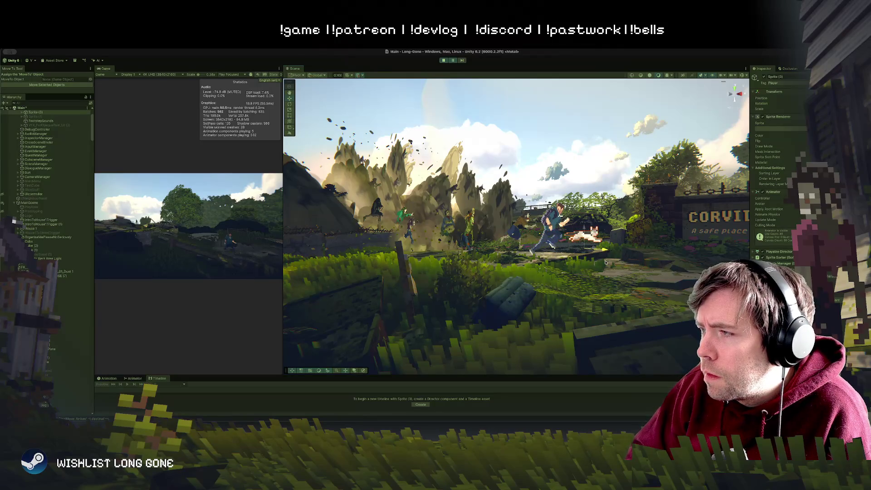
{"action": "left_click", "coordinate": [533, 104]}
{"action": "key", "text": "f"}
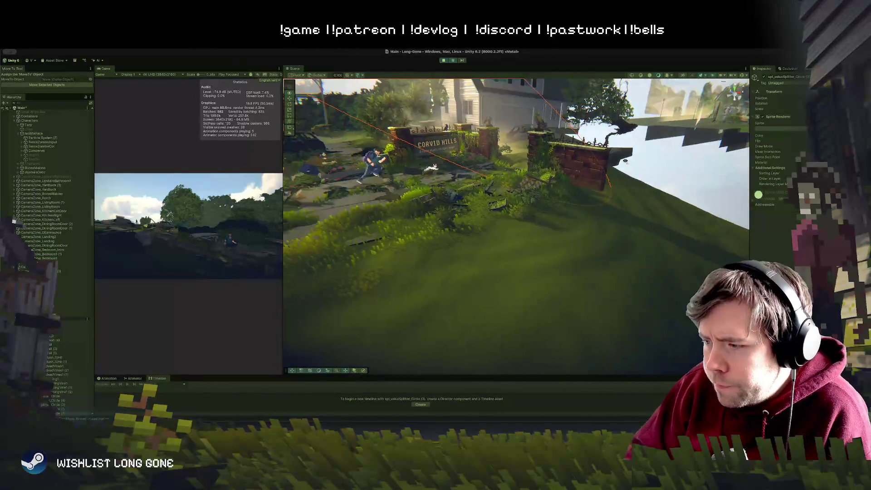
{"action": "mouse_move", "coordinate": [596, 155]}
{"action": "left_mouse_down"}
{"action": "mouse_move", "coordinate": [585, 111]}
{"action": "mouse_move", "coordinate": [627, 141]}
{"action": "mouse_move", "coordinate": [616, 108]}
{"action": "mouse_move", "coordinate": [544, 127]}
{"action": "mouse_move", "coordinate": [529, 116]}
{"action": "left_mouse_up"}
{"action": "left_click", "coordinate": [616, 109]}
{"action": "left_click", "coordinate": [680, 267]}
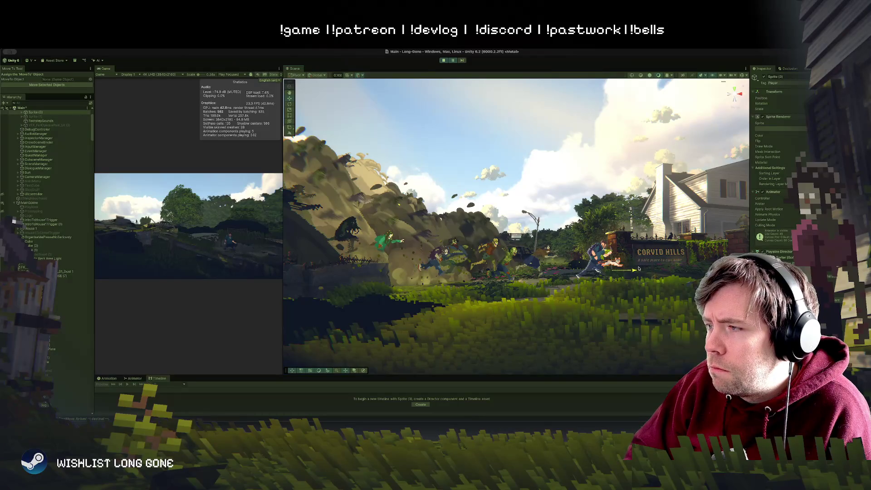
{"action": "mouse_move", "coordinate": [637, 269]}
{"action": "left_mouse_down"}
{"action": "mouse_move", "coordinate": [658, 269]}
{"action": "mouse_move", "coordinate": [647, 268]}
{"action": "left_mouse_up"}
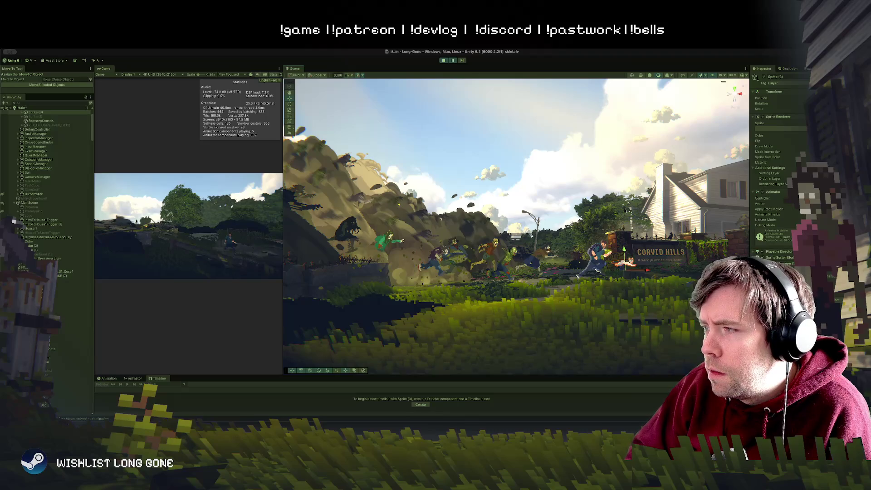
{"action": "left_click", "coordinate": [571, 147]}
{"action": "left_click", "coordinate": [474, 179]}
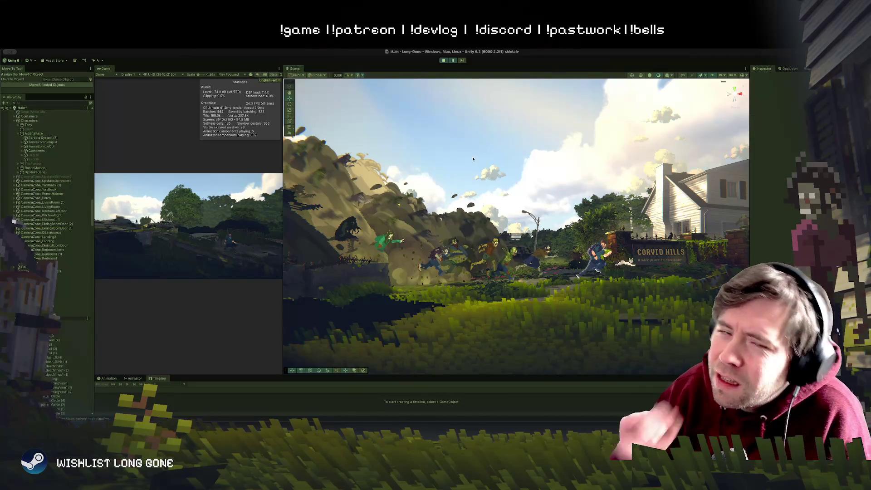
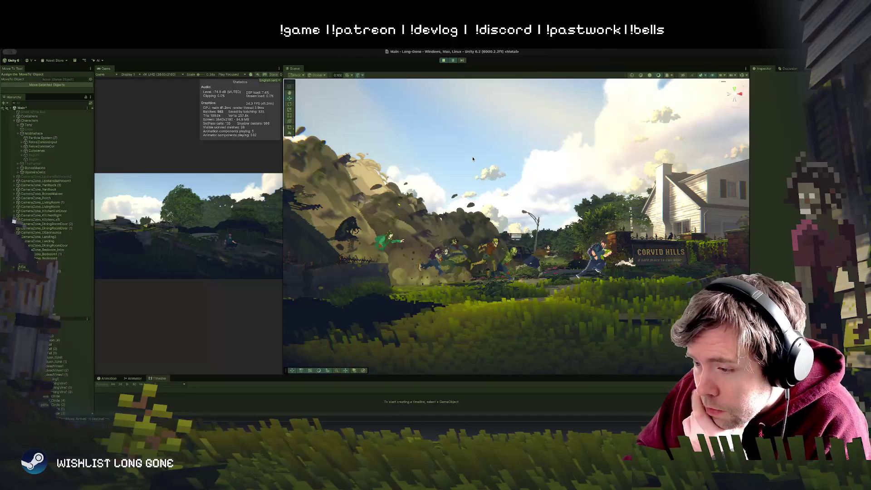
Check the key art reference, orbit beside the house and select wreck_car_015
{"action": "key", "text": "super+Tab"}
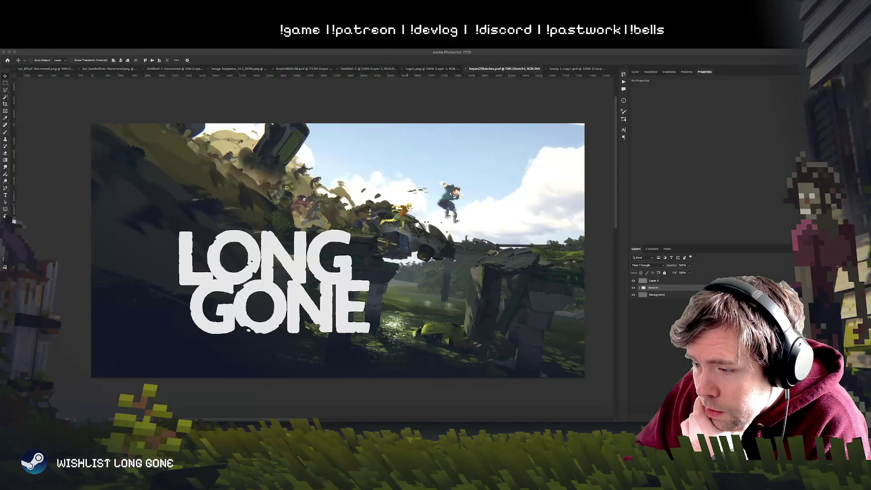
{"action": "key", "text": "super+Tab"}
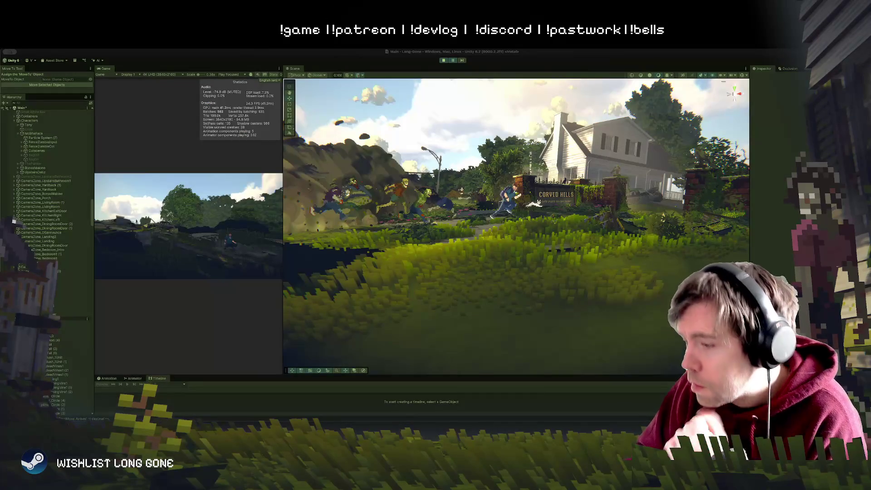
{"action": "mouse_move", "coordinate": [410, 219]}
{"action": "left_mouse_down"}
{"action": "mouse_move", "coordinate": [444, 208]}
{"action": "mouse_move", "coordinate": [332, 207]}
{"action": "mouse_move", "coordinate": [361, 220]}
{"action": "mouse_move", "coordinate": [503, 233]}
{"action": "mouse_move", "coordinate": [493, 257]}
{"action": "mouse_move", "coordinate": [424, 249]}
{"action": "mouse_move", "coordinate": [480, 256]}
{"action": "mouse_move", "coordinate": [510, 276]}
{"action": "mouse_move", "coordinate": [488, 268]}
{"action": "left_mouse_up"}
{"action": "left_click", "coordinate": [532, 250]}
{"action": "left_click", "coordinate": [483, 265]}
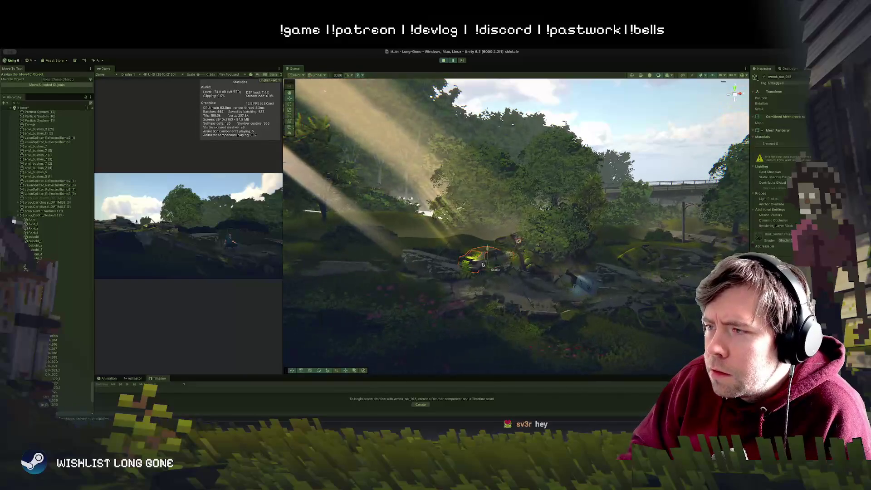
Orbit back over the cliff edge to the front view of the hill and Corvid Hills sign
{"action": "mouse_move", "coordinate": [544, 254]}
{"action": "left_mouse_down"}
{"action": "mouse_move", "coordinate": [574, 250]}
{"action": "mouse_move", "coordinate": [450, 256]}
{"action": "left_mouse_up"}
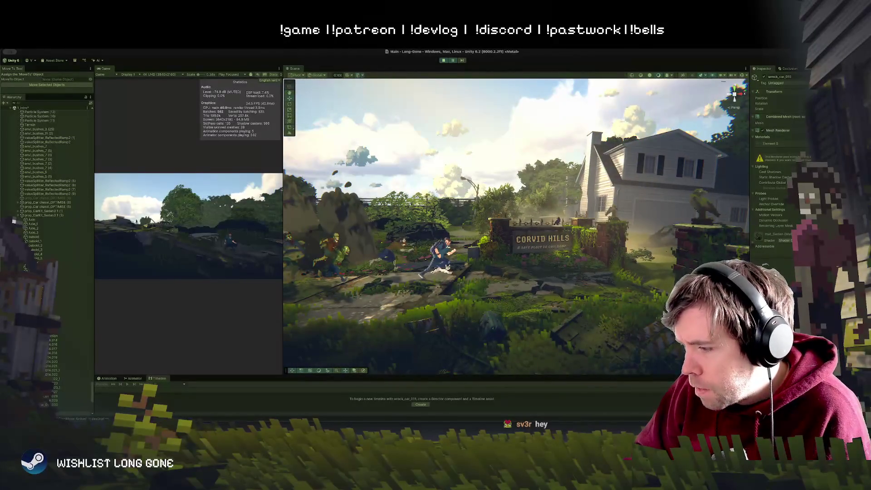
{"action": "left_click_drag", "start_coordinate": [459, 338], "coordinate": [449, 326]}
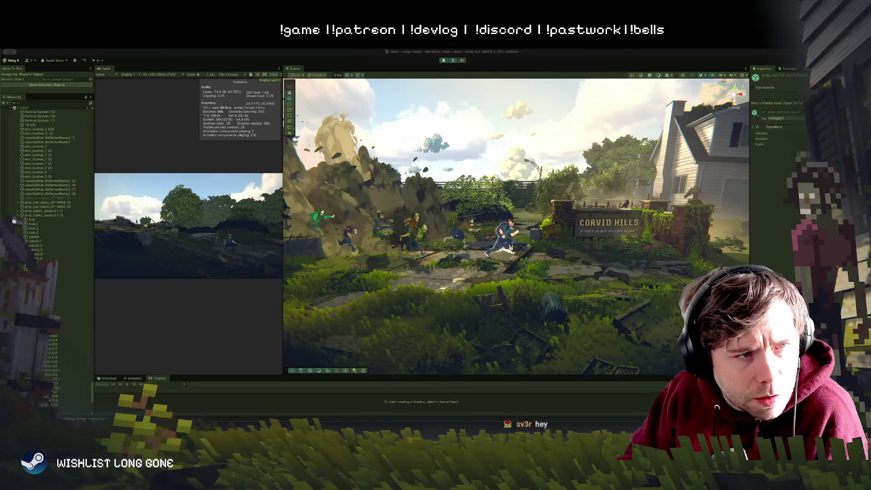
Place an SUV prefab on the hilltop and rotate it into a tumbling pose
{"action": "mouse_move", "coordinate": [363, 314]}
{"action": "left_mouse_down"}
{"action": "mouse_move", "coordinate": [395, 263]}
{"action": "mouse_move", "coordinate": [453, 268]}
{"action": "mouse_move", "coordinate": [472, 282]}
{"action": "mouse_move", "coordinate": [327, 168]}
{"action": "mouse_move", "coordinate": [336, 150]}
{"action": "mouse_move", "coordinate": [422, 161]}
{"action": "mouse_move", "coordinate": [379, 160]}
{"action": "mouse_move", "coordinate": [391, 157]}
{"action": "mouse_move", "coordinate": [353, 142]}
{"action": "mouse_move", "coordinate": [376, 166]}
{"action": "mouse_move", "coordinate": [361, 170]}
{"action": "mouse_move", "coordinate": [351, 158]}
{"action": "mouse_move", "coordinate": [410, 202]}
{"action": "mouse_move", "coordinate": [380, 202]}
{"action": "mouse_move", "coordinate": [359, 190]}
{"action": "left_mouse_up"}
{"action": "key", "text": "e"}
{"action": "key", "text": "w"}
Duplicate the SUV, then move the copy and tilt it more steeply
{"action": "key", "text": "ctrl+d"}
{"action": "key", "text": "e"}
{"action": "key", "text": "w"}
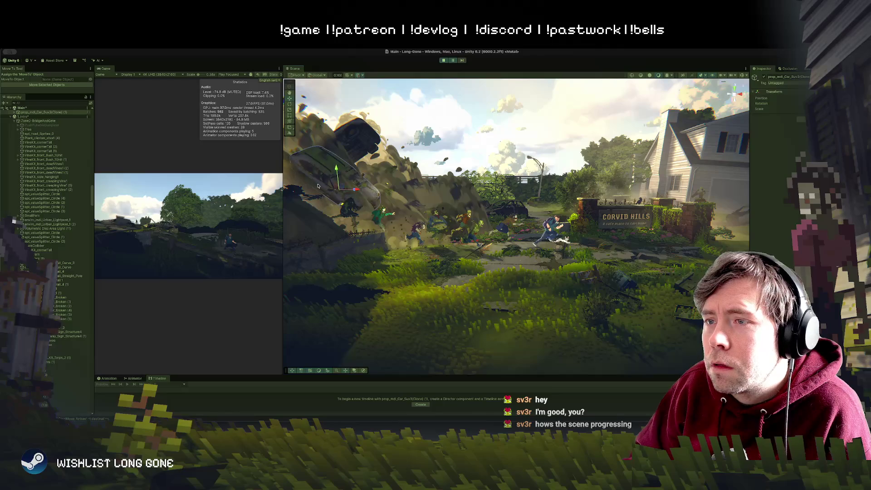
Swing the SUV clone's Door_1 and Door_3 slightly open around their hinge pivots
{"action": "left_click", "coordinate": [338, 200]}
{"action": "key", "text": "e"}
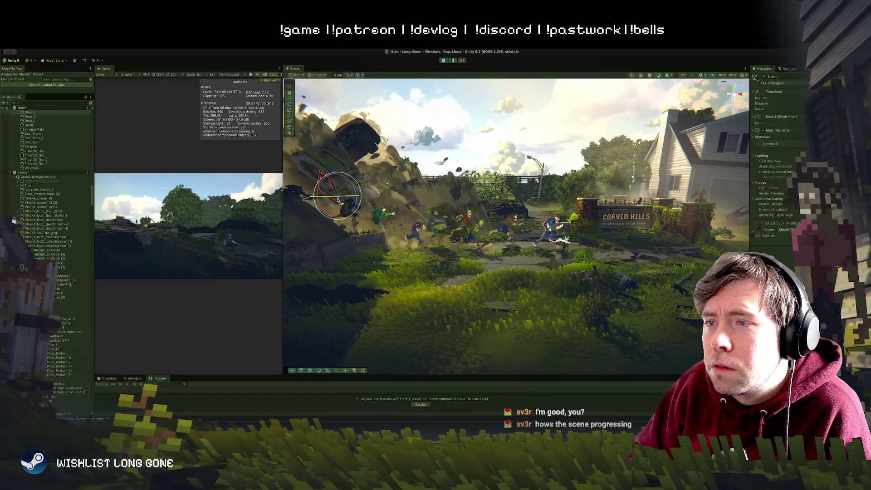
{"action": "key", "text": "z"}
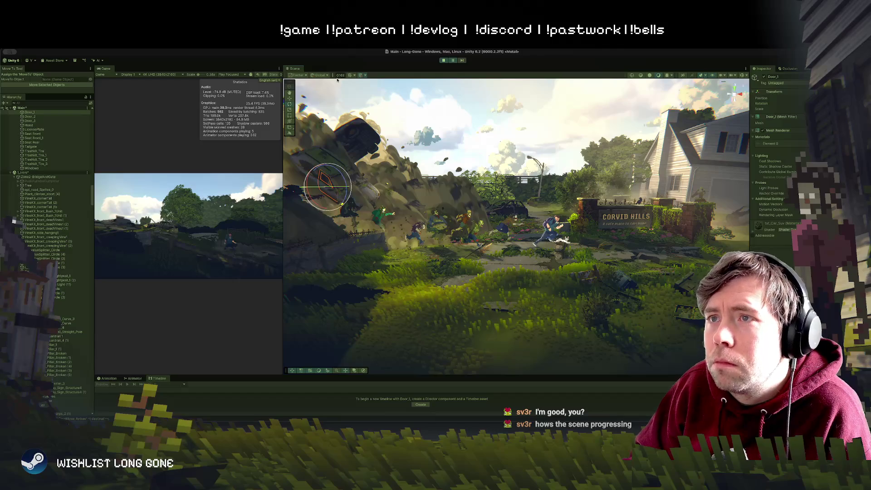
{"action": "key", "text": "x"}
{"action": "key", "text": "z"}
{"action": "left_click_drag", "start_coordinate": [357, 220], "coordinate": [300, 170]}
{"action": "left_click", "coordinate": [360, 204]}
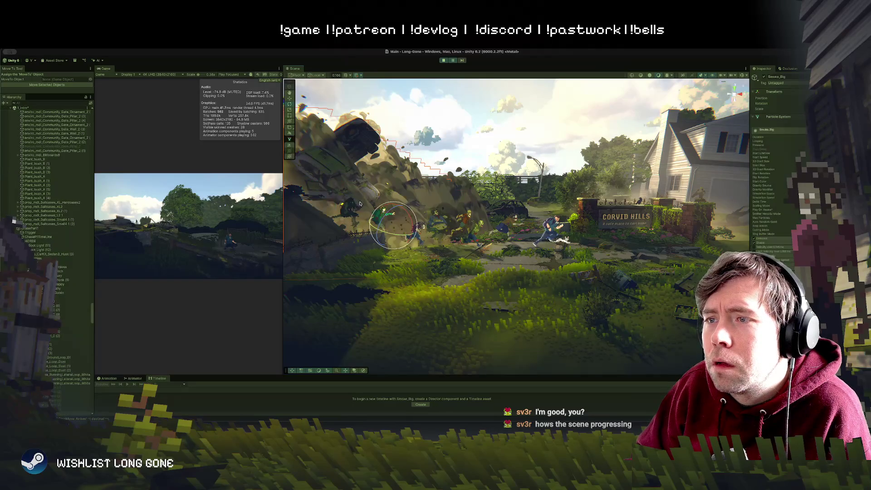
{"action": "left_click", "coordinate": [317, 180]}
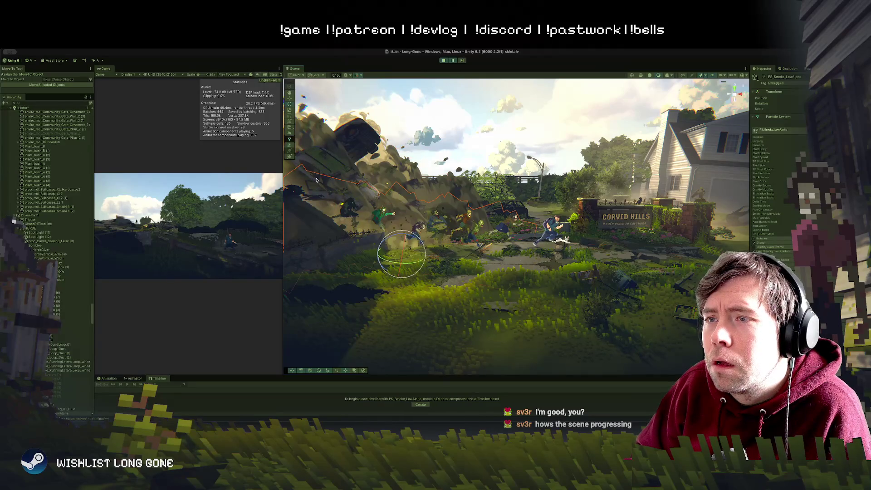
{"action": "left_click", "coordinate": [343, 128]}
{"action": "left_click_drag", "start_coordinate": [345, 123], "coordinate": [319, 116]}
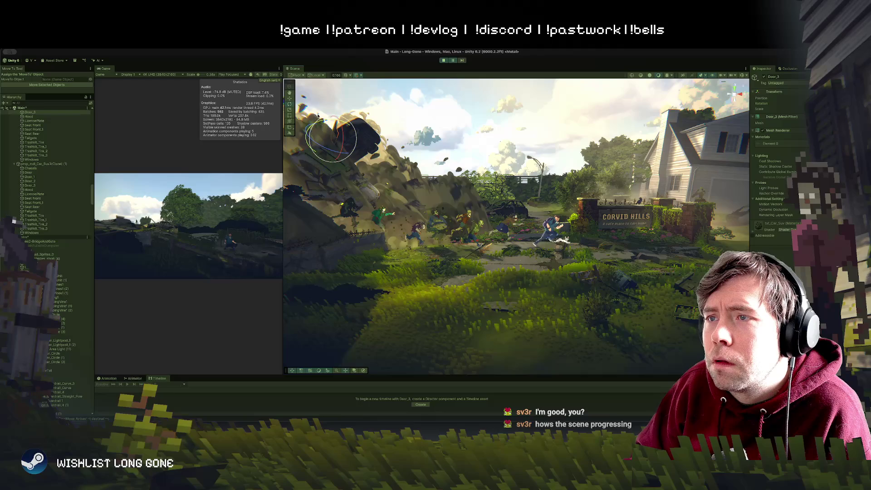
Zoom in on the flying car and reselect the whole duplicated SUV
{"action": "left_click", "coordinate": [563, 174]}
{"action": "left_click_drag", "start_coordinate": [486, 191], "coordinate": [380, 143]}
{"action": "left_click", "coordinate": [401, 154]}
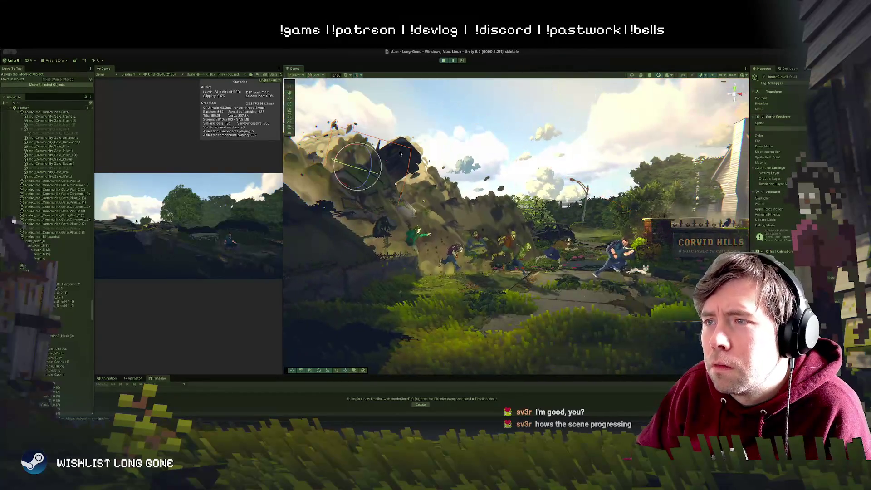
{"action": "left_click", "coordinate": [502, 156]}
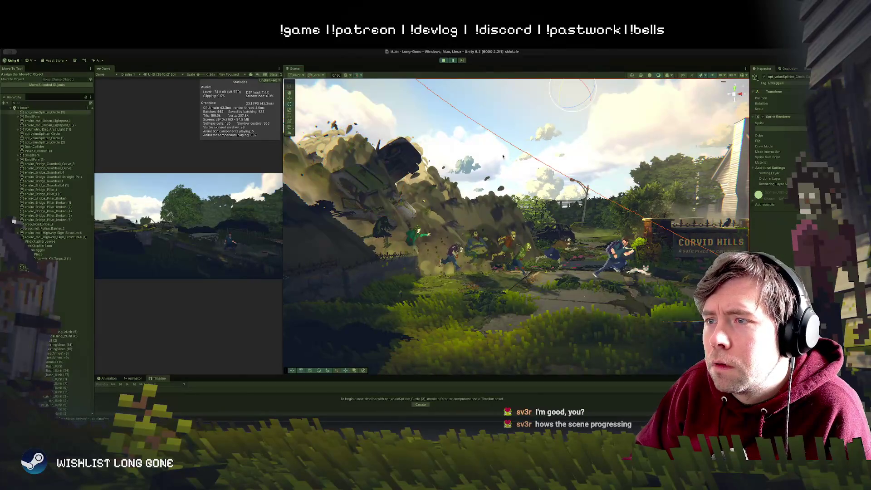
{"action": "left_click", "coordinate": [362, 181]}
{"action": "key", "text": "w"}
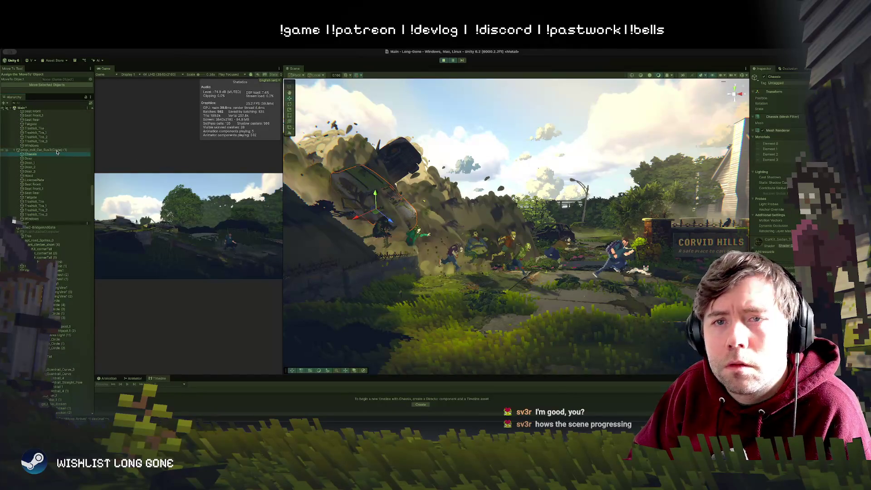
{"action": "left_click", "coordinate": [57, 150]}
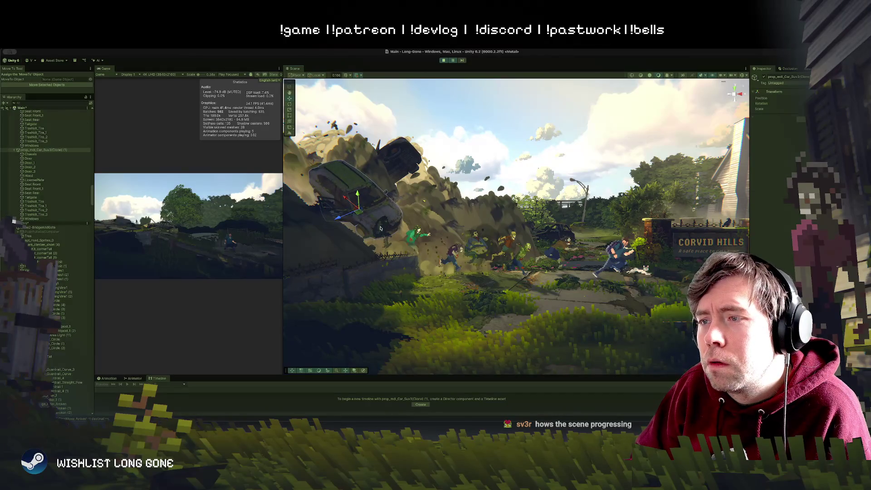
Move HordeZombie_Witch up into the dust cloud and tilt it
{"action": "left_click", "coordinate": [380, 229]}
{"action": "mouse_move", "coordinate": [384, 247]}
{"action": "left_mouse_down"}
{"action": "mouse_move", "coordinate": [421, 233]}
{"action": "mouse_move", "coordinate": [461, 184]}
{"action": "left_mouse_up"}
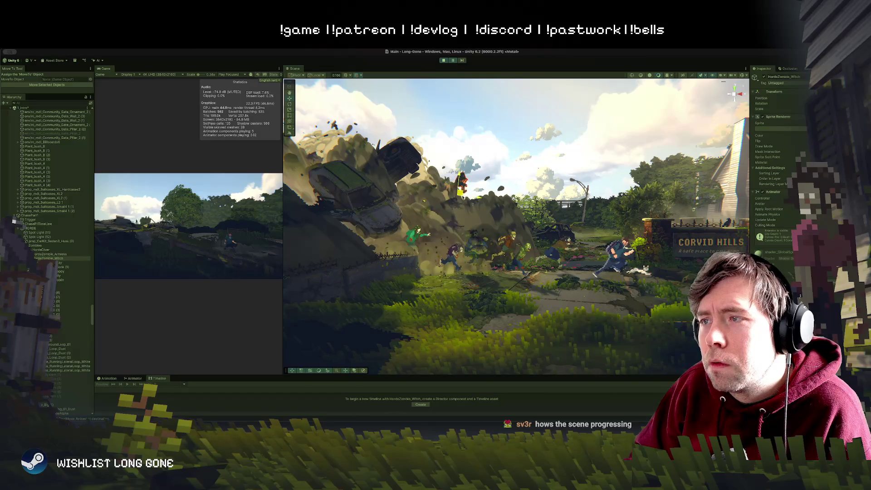
{"action": "key", "text": "e"}
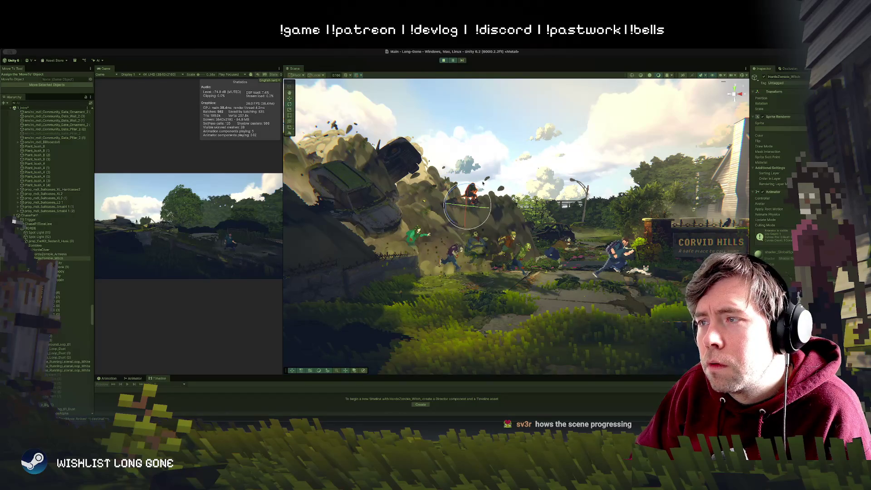
{"action": "left_click_drag", "start_coordinate": [486, 194], "coordinate": [496, 208]}
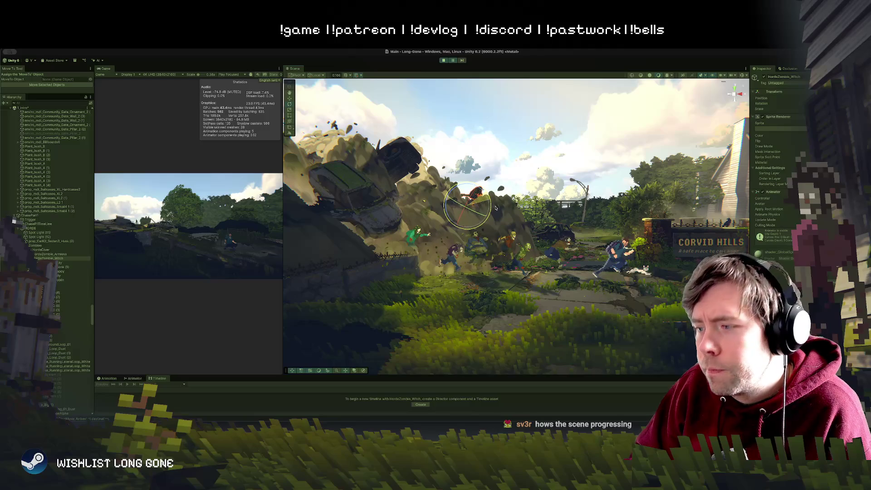
{"action": "left_click", "coordinate": [485, 157]}
{"action": "mouse_move", "coordinate": [485, 157]}
{"action": "left_mouse_down"}
{"action": "mouse_move", "coordinate": [458, 133]}
{"action": "mouse_move", "coordinate": [461, 149]}
{"action": "mouse_move", "coordinate": [451, 145]}
{"action": "mouse_move", "coordinate": [447, 115]}
{"action": "mouse_move", "coordinate": [451, 168]}
{"action": "mouse_move", "coordinate": [493, 169]}
{"action": "mouse_move", "coordinate": [496, 136]}
{"action": "mouse_move", "coordinate": [499, 222]}
{"action": "mouse_move", "coordinate": [491, 224]}
{"action": "mouse_move", "coordinate": [501, 188]}
{"action": "mouse_move", "coordinate": [533, 153]}
{"action": "mouse_move", "coordinate": [554, 197]}
{"action": "mouse_move", "coordinate": [521, 205]}
{"action": "left_mouse_up"}
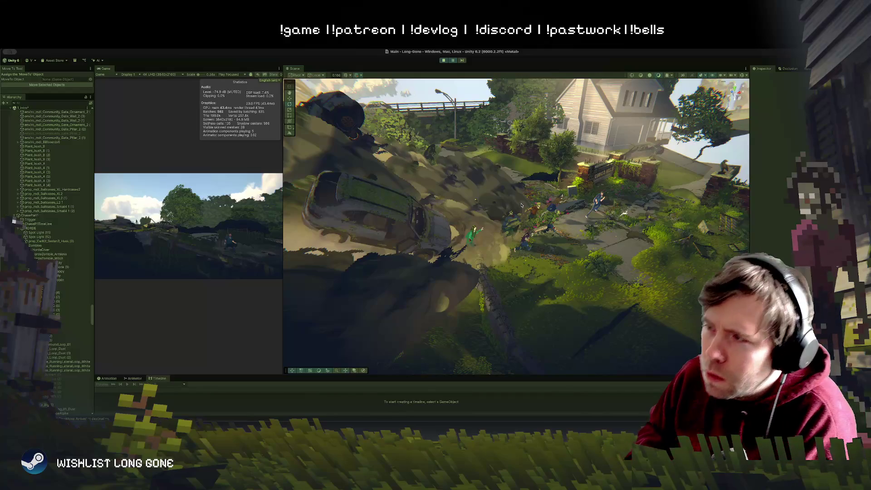
{"action": "mouse_move", "coordinate": [467, 268]}
{"action": "left_mouse_down"}
{"action": "mouse_move", "coordinate": [474, 238]}
{"action": "mouse_move", "coordinate": [475, 247]}
{"action": "left_mouse_up"}
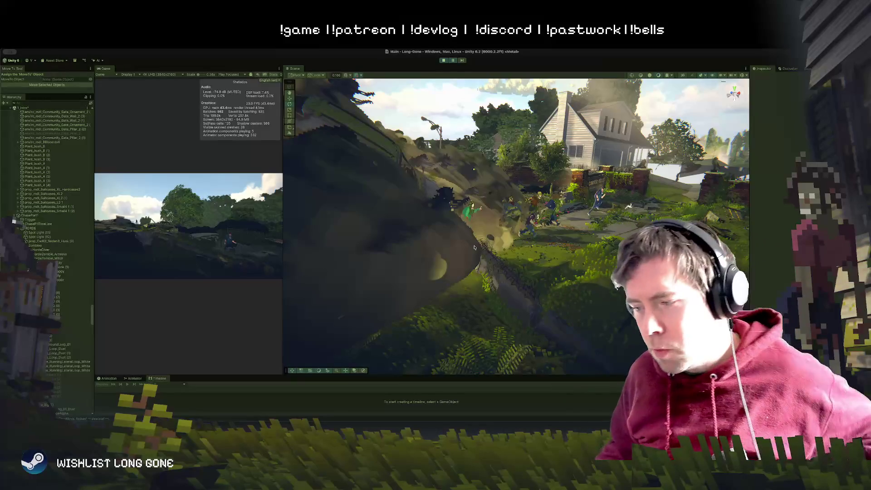
{"action": "scroll", "coordinate": [491, 229], "scroll_direction": "up", "scroll_amount": 5}
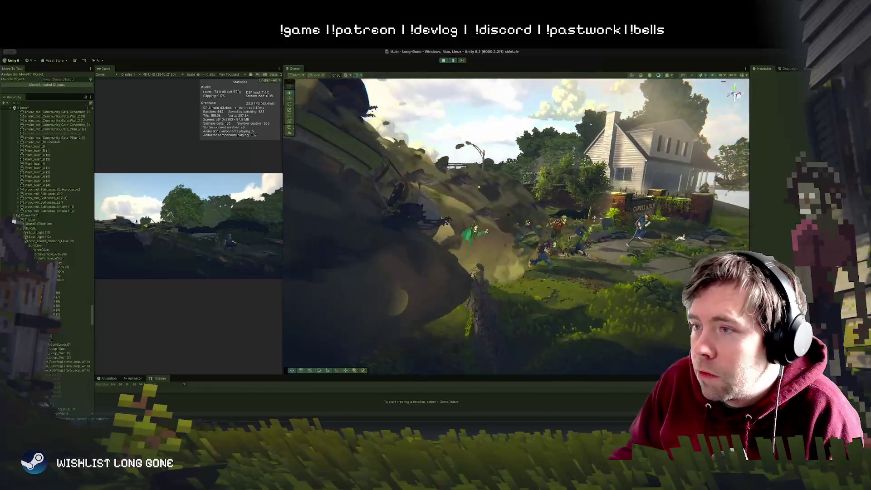
{"action": "mouse_move", "coordinate": [558, 221]}
{"action": "left_mouse_down"}
{"action": "mouse_move", "coordinate": [465, 194]}
{"action": "mouse_move", "coordinate": [496, 203]}
{"action": "left_mouse_up"}
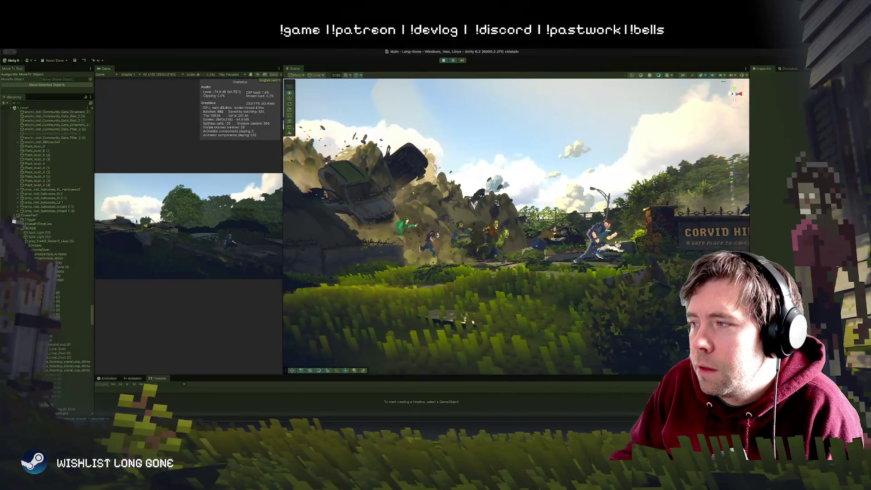
Drag the dog sprite, Sprite (3), right along X beside the running survivor
{"action": "left_click", "coordinate": [607, 238]}
{"action": "left_click_drag", "start_coordinate": [582, 240], "coordinate": [582, 241]}
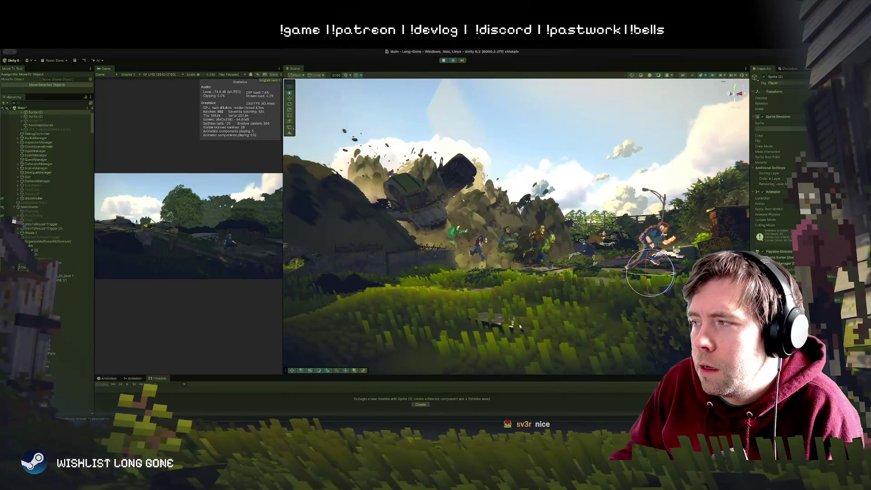
{"action": "left_click", "coordinate": [590, 194]}
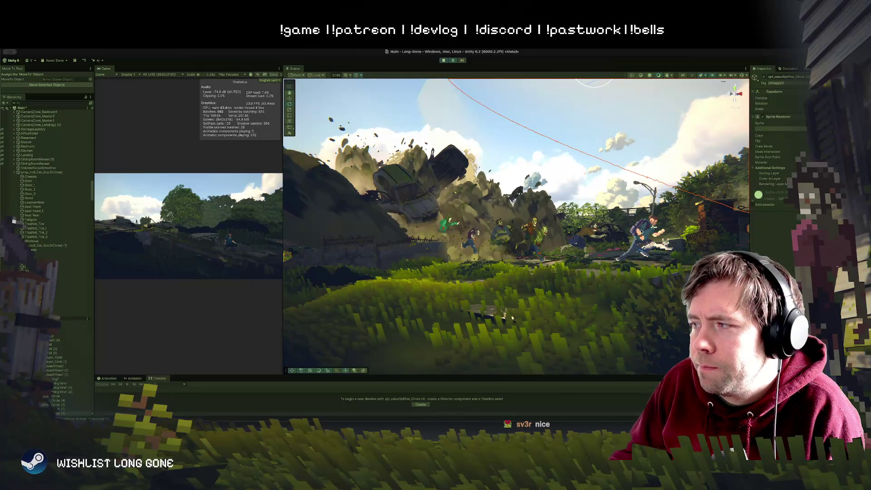
{"action": "left_click", "coordinate": [665, 247]}
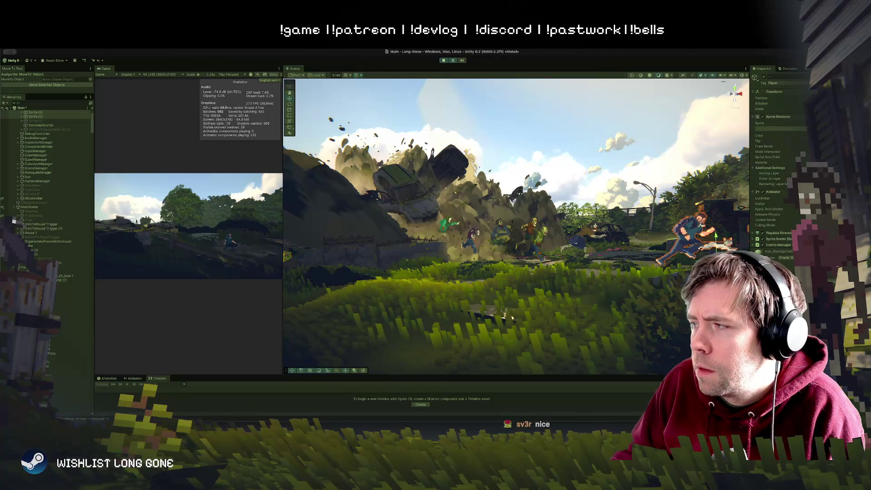
{"action": "left_click", "coordinate": [499, 317]}
{"action": "left_click", "coordinate": [694, 232]}
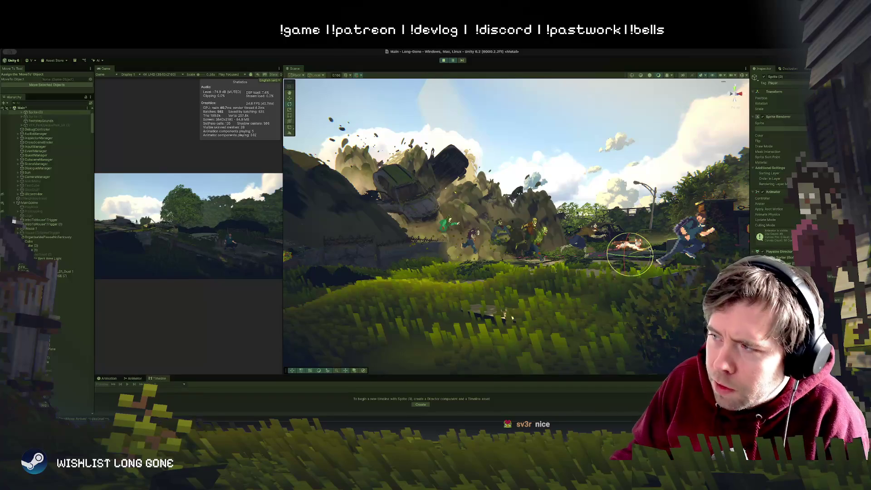
{"action": "key", "text": "w"}
{"action": "left_click_drag", "start_coordinate": [640, 249], "coordinate": [713, 255]}
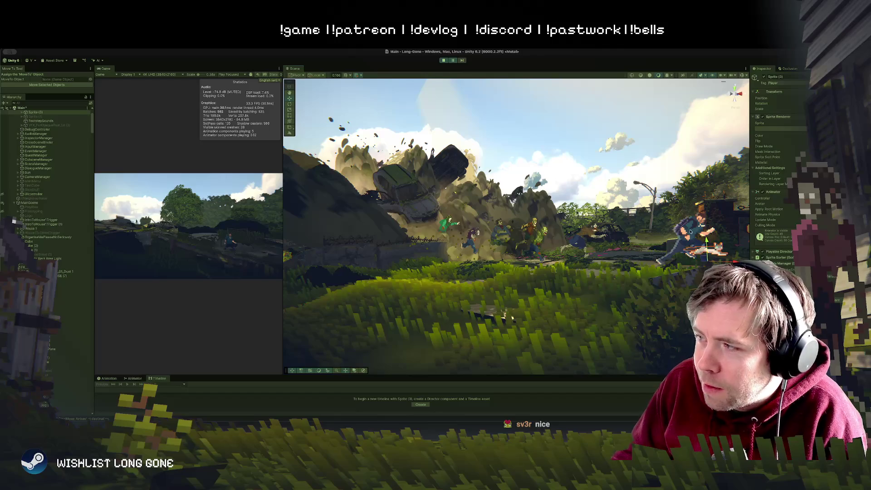
{"action": "left_click", "coordinate": [702, 241]}
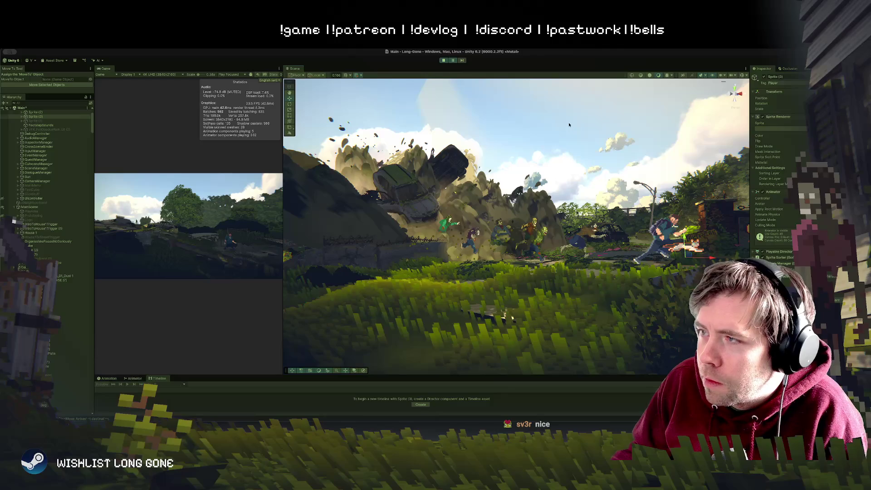
{"action": "left_click", "coordinate": [397, 134]}
{"action": "left_click", "coordinate": [396, 134]}
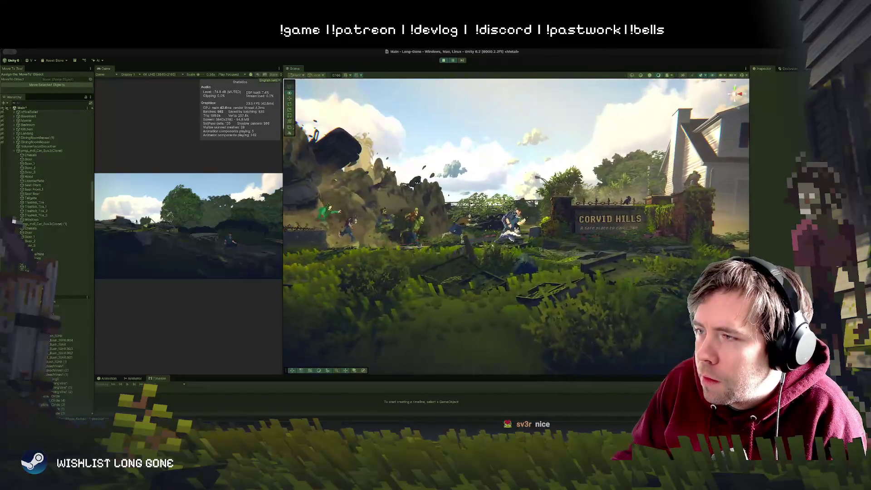
Orbit toward the Corvid Hills sign and move in closer on the flying car and survivors
{"action": "left_click_drag", "start_coordinate": [504, 208], "coordinate": [605, 254]}
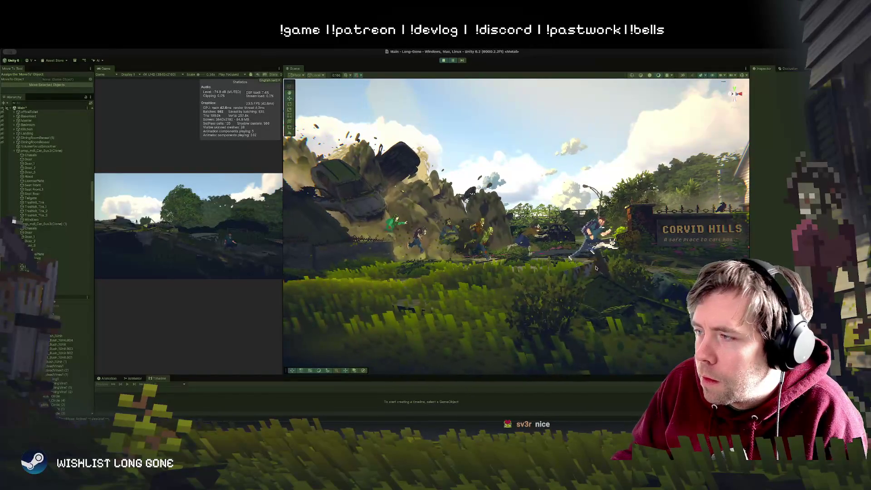
{"action": "left_click", "coordinate": [595, 268]}
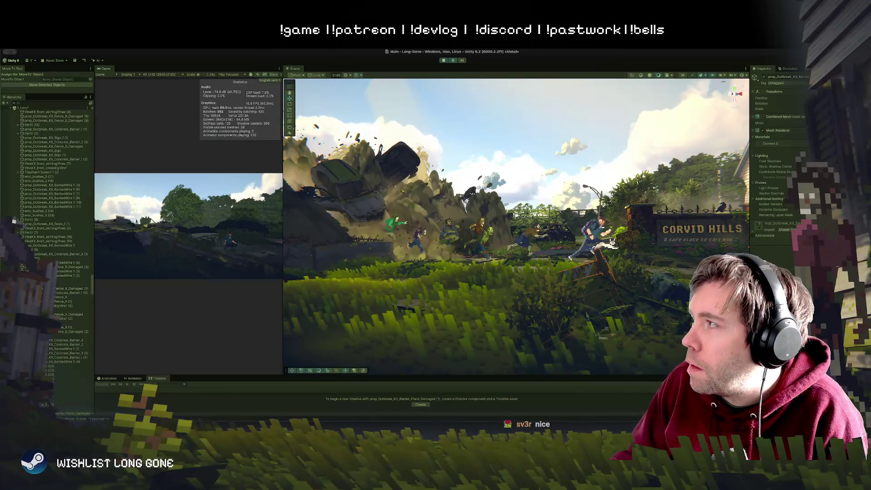
{"action": "key", "text": "w"}
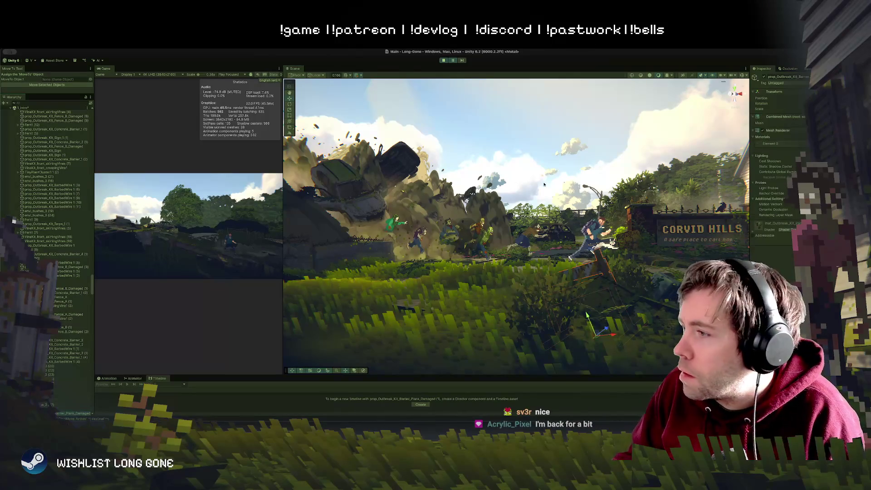
{"action": "left_click", "coordinate": [526, 169]}
{"action": "left_click_drag", "start_coordinate": [503, 160], "coordinate": [502, 157]}
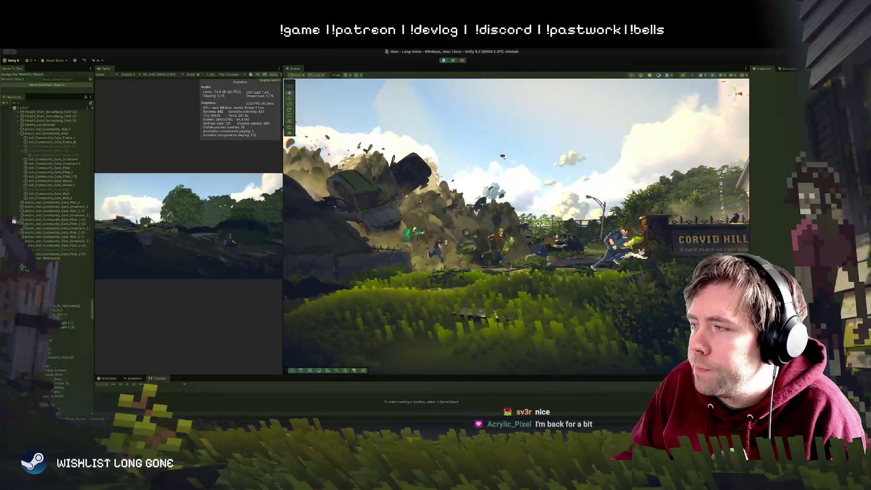
Tilt the Scene view to show more sky above the crash, then switch to Photoshop
{"action": "mouse_move", "coordinate": [690, 243]}
{"action": "left_mouse_down"}
{"action": "mouse_move", "coordinate": [652, 231]}
{"action": "mouse_move", "coordinate": [647, 251]}
{"action": "left_mouse_up"}
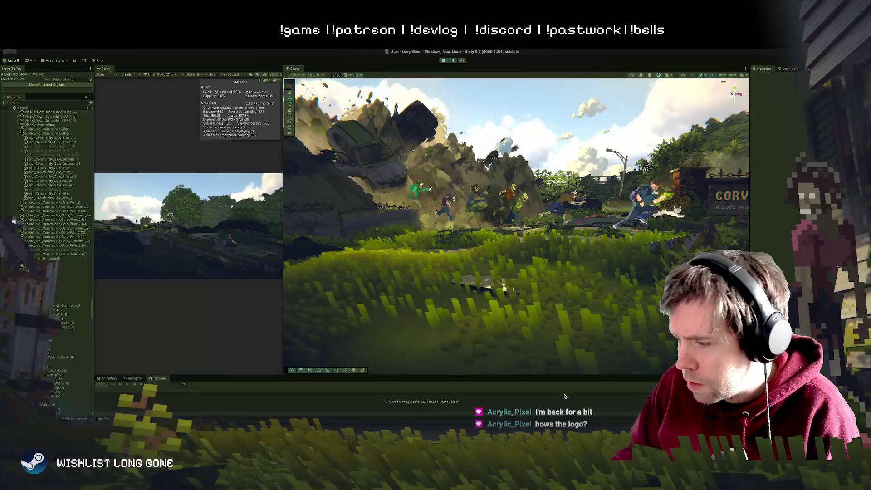
{"action": "left_click_drag", "start_coordinate": [514, 320], "coordinate": [514, 290]}
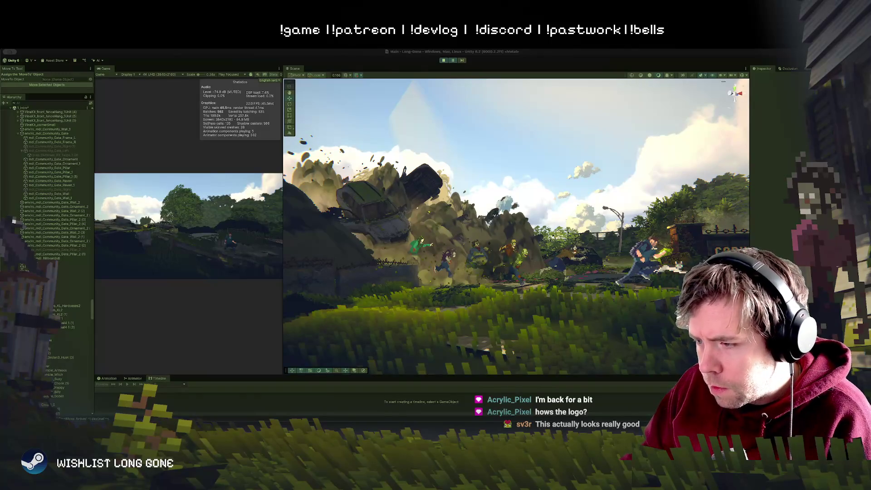
{"action": "key", "text": "super+Tab"}
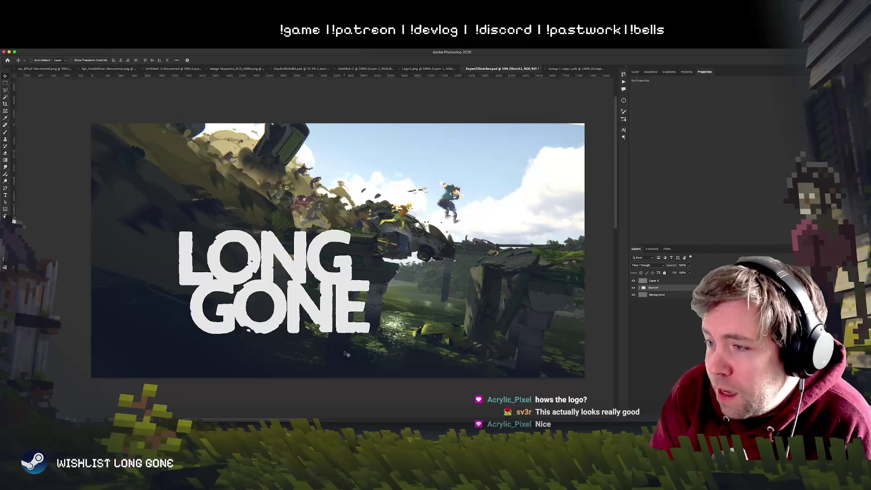
Paste the Unity capture as a new layer, scale it to about 239% and rotate 7.5° clockwise
{"action": "key", "text": "ctrl+v"}
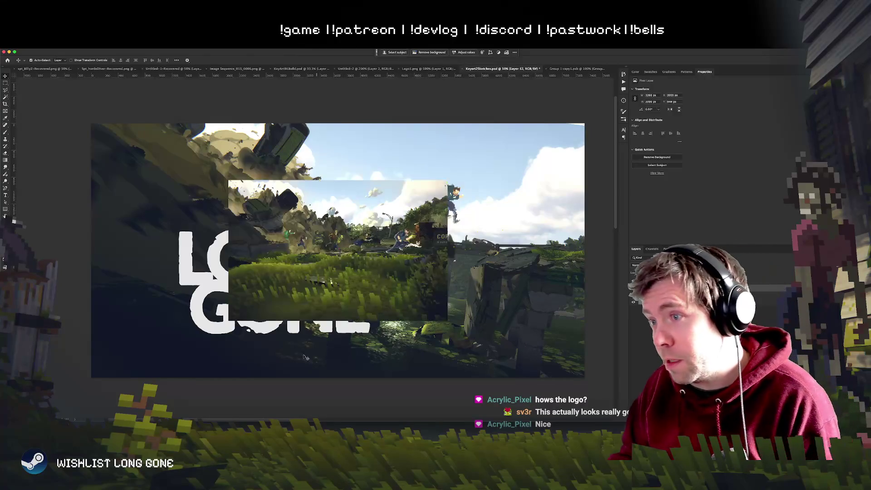
{"action": "mouse_move", "coordinate": [228, 320]}
{"action": "left_mouse_down"}
{"action": "mouse_move", "coordinate": [184, 374]}
{"action": "mouse_move", "coordinate": [52, 375]}
{"action": "mouse_move", "coordinate": [185, 346]}
{"action": "left_mouse_up"}
{"action": "left_click_drag", "start_coordinate": [426, 287], "coordinate": [389, 295]}
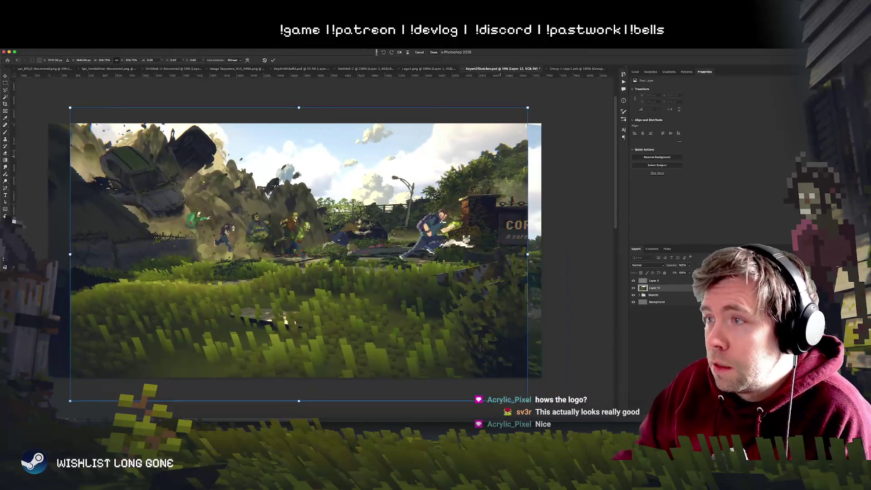
{"action": "left_click_drag", "start_coordinate": [527, 107], "coordinate": [589, 66]}
{"action": "left_click_drag", "start_coordinate": [471, 174], "coordinate": [445, 205]}
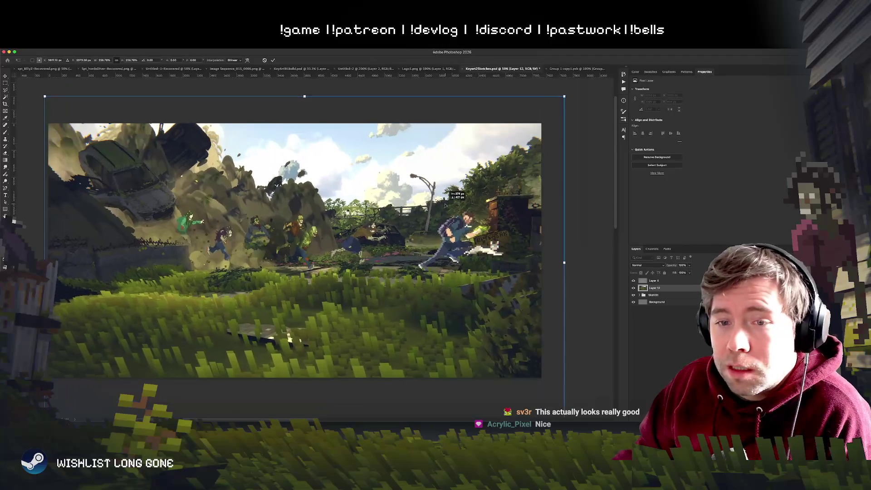
{"action": "left_click_drag", "start_coordinate": [559, 112], "coordinate": [574, 147]}
{"action": "mouse_move", "coordinate": [510, 209]}
{"action": "left_mouse_down"}
{"action": "mouse_move", "coordinate": [513, 222]}
{"action": "mouse_move", "coordinate": [499, 217]}
{"action": "left_mouse_up"}
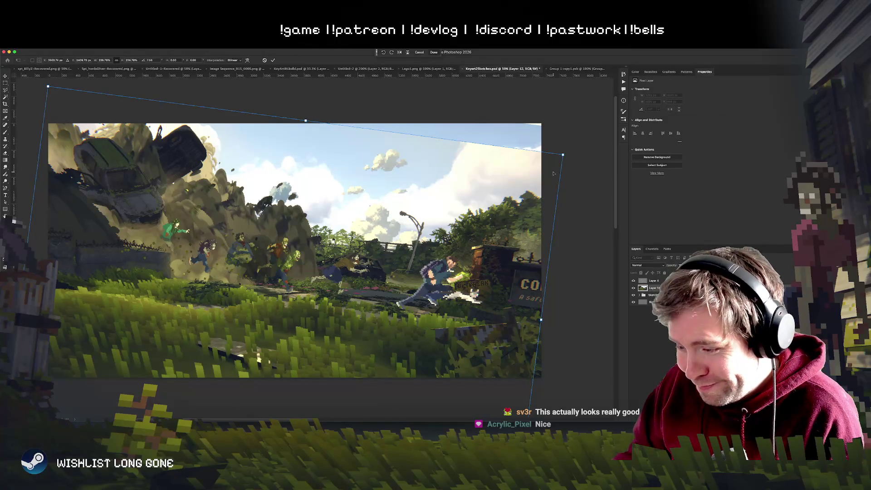
{"action": "key", "text": "super+Tab"}
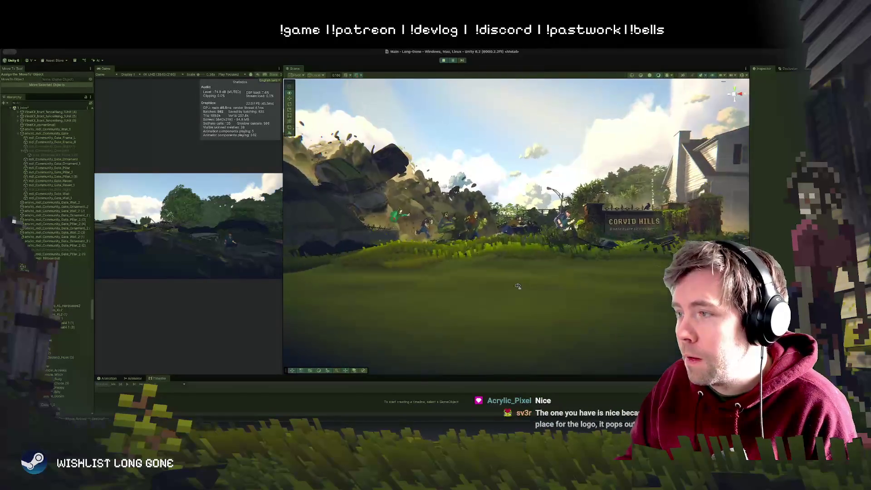
Orbit higher to show the sign, widen the Scene view, and move closer to the house
{"action": "mouse_move", "coordinate": [528, 267]}
{"action": "left_mouse_down"}
{"action": "mouse_move", "coordinate": [521, 317]}
{"action": "mouse_move", "coordinate": [563, 290]}
{"action": "mouse_move", "coordinate": [551, 284]}
{"action": "left_mouse_up"}
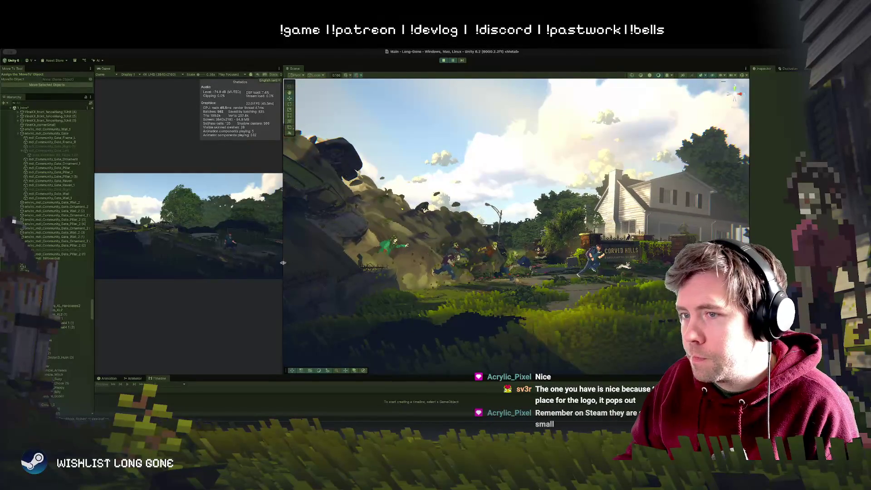
{"action": "left_click_drag", "start_coordinate": [282, 262], "coordinate": [131, 265]}
{"action": "left_click_drag", "start_coordinate": [213, 269], "coordinate": [346, 292]}
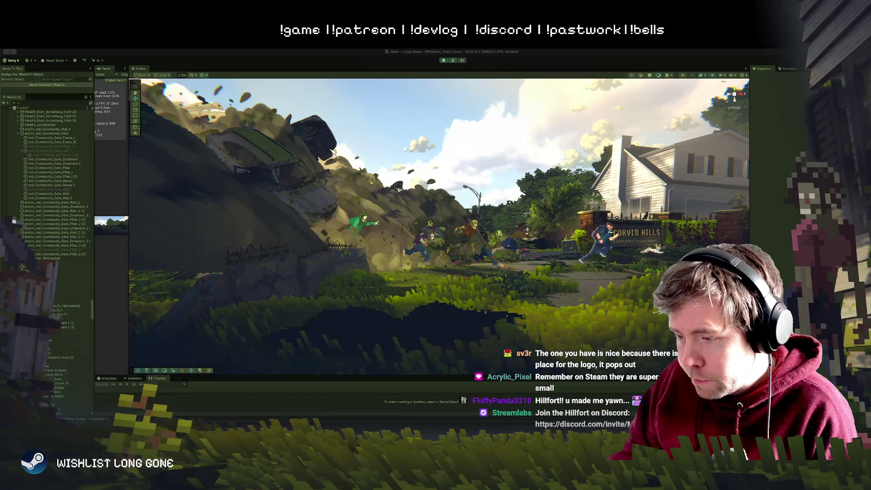
Scale the new Unity capture layer to about 190%, rotate it clockwise and reposition it
{"action": "key", "text": "super+Tab"}
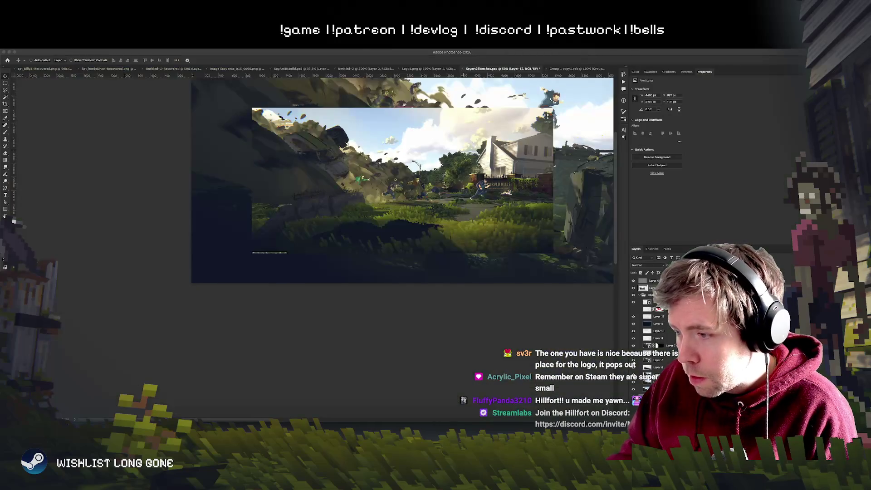
{"action": "mouse_move", "coordinate": [503, 208]}
{"action": "left_mouse_down"}
{"action": "mouse_move", "coordinate": [374, 257]}
{"action": "mouse_move", "coordinate": [361, 221]}
{"action": "left_mouse_up"}
{"action": "key", "text": "ctrl+t"}
{"action": "mouse_move", "coordinate": [453, 186]}
{"action": "left_mouse_down"}
{"action": "mouse_move", "coordinate": [562, 158]}
{"action": "mouse_move", "coordinate": [379, 186]}
{"action": "left_mouse_up"}
{"action": "mouse_move", "coordinate": [408, 146]}
{"action": "left_mouse_down"}
{"action": "mouse_move", "coordinate": [352, 231]}
{"action": "mouse_move", "coordinate": [379, 368]}
{"action": "mouse_move", "coordinate": [363, 340]}
{"action": "mouse_move", "coordinate": [373, 324]}
{"action": "mouse_move", "coordinate": [360, 313]}
{"action": "mouse_move", "coordinate": [369, 260]}
{"action": "mouse_move", "coordinate": [384, 296]}
{"action": "mouse_move", "coordinate": [384, 274]}
{"action": "left_mouse_up"}
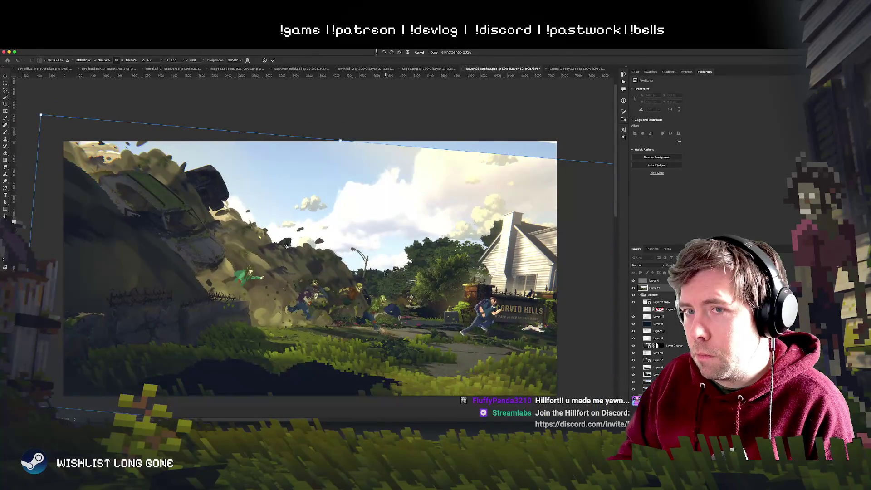
{"action": "left_click_drag", "start_coordinate": [354, 115], "coordinate": [373, 105]}
{"action": "mouse_move", "coordinate": [389, 291]}
{"action": "left_mouse_down"}
{"action": "mouse_move", "coordinate": [376, 284]}
{"action": "mouse_move", "coordinate": [378, 239]}
{"action": "left_mouse_up"}
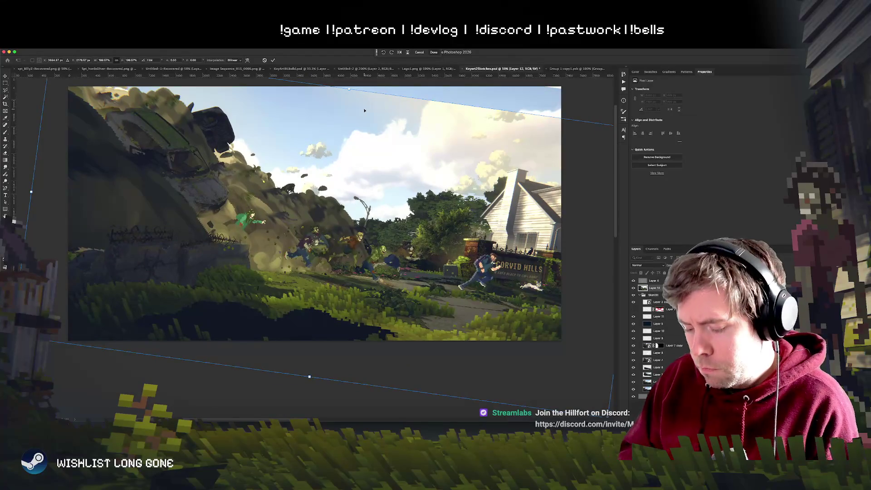
{"action": "key", "text": "Return"}
{"action": "key", "text": "super+minus"}
{"action": "key", "text": "super+plus"}
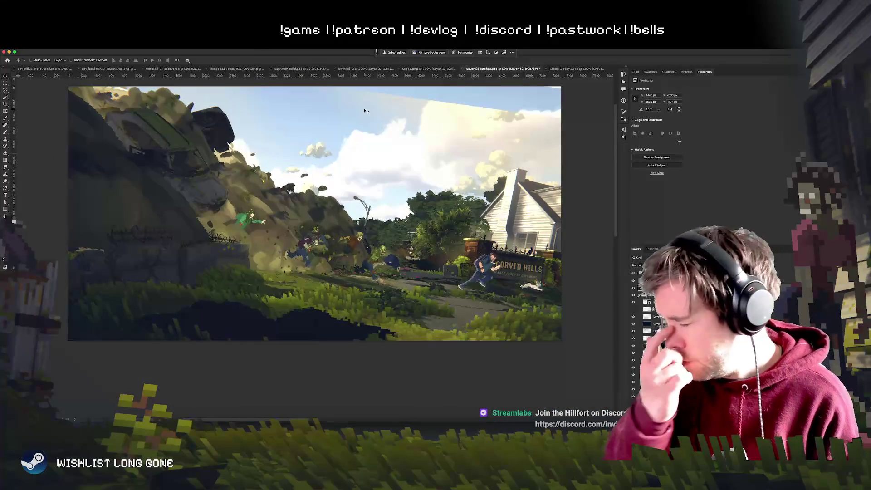
Move the render layer down slightly and rotate it about 3°
{"action": "key", "text": "ctrl+t"}
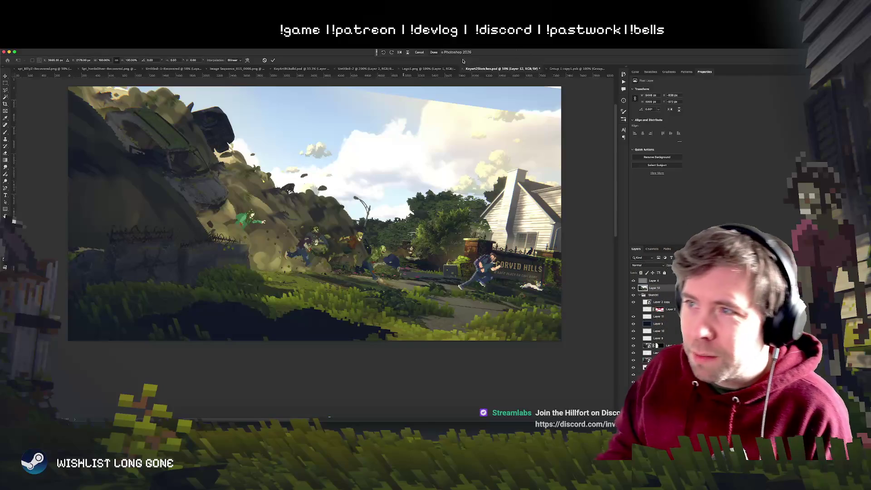
{"action": "left_click_drag", "start_coordinate": [358, 218], "coordinate": [354, 267]}
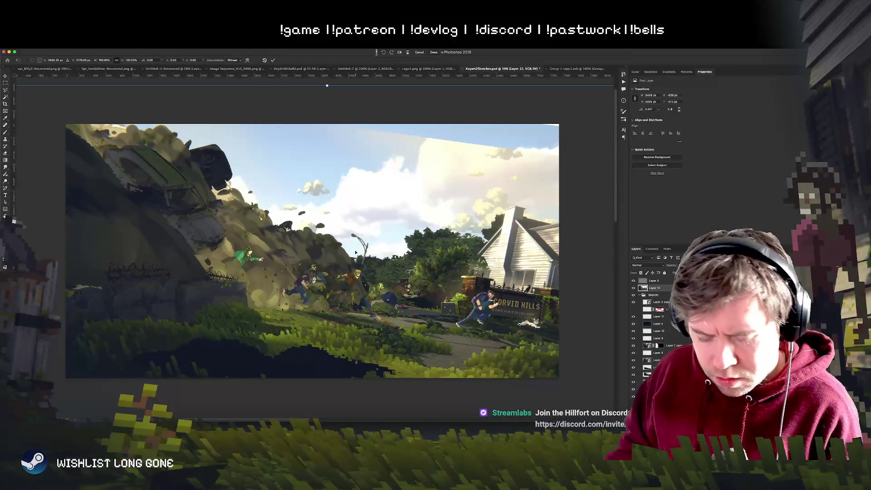
{"action": "left_click_drag", "start_coordinate": [327, 85], "coordinate": [337, 86]}
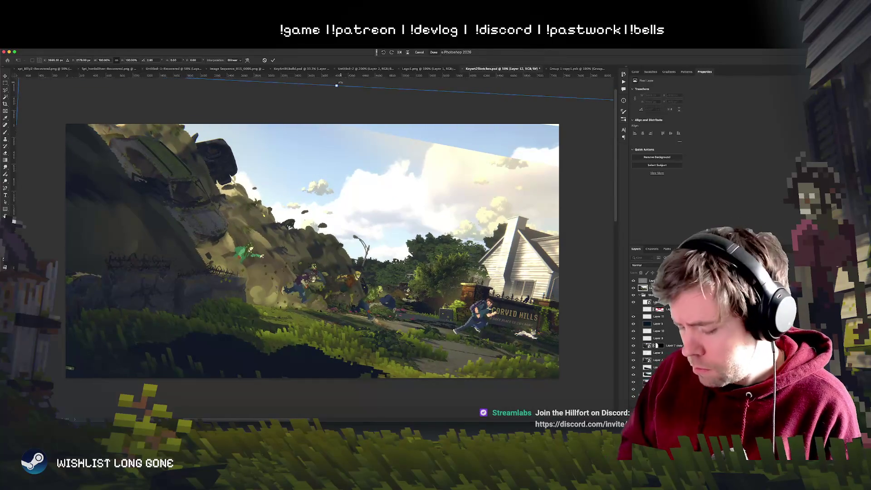
{"action": "key", "text": "Return"}
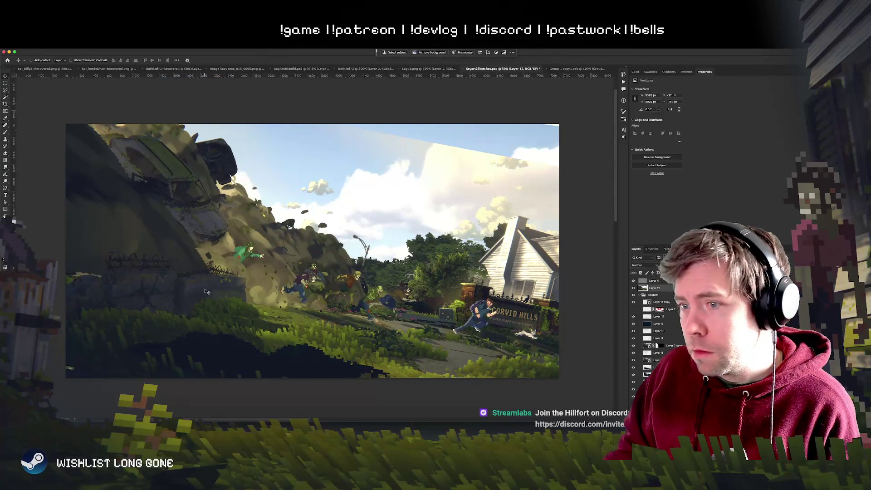
{"action": "mouse_move", "coordinate": [324, 286]}
{"action": "left_mouse_down"}
{"action": "mouse_move", "coordinate": [335, 233]}
{"action": "mouse_move", "coordinate": [302, 226]}
{"action": "mouse_move", "coordinate": [375, 327]}
{"action": "mouse_move", "coordinate": [314, 322]}
{"action": "left_mouse_up"}
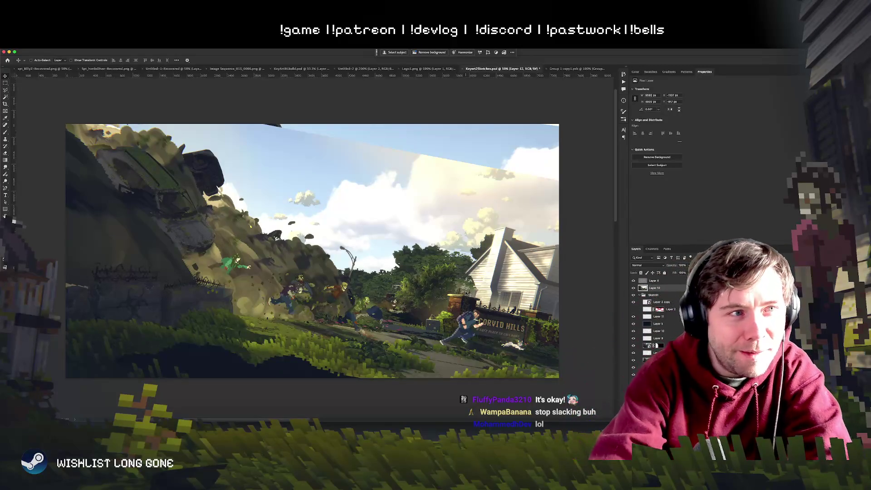
Nudge the tilted render layer a little higher on the canvas
{"action": "left_click_drag", "start_coordinate": [450, 336], "coordinate": [454, 310]}
On a new layer, draw a pale gradient down from the upper right sky, redoing attempts until it fits
{"action": "key", "text": "g"}
{"action": "key", "text": "ctrl+shift+alt+n"}
{"action": "left_click_drag", "start_coordinate": [445, 150], "coordinate": [393, 216]}
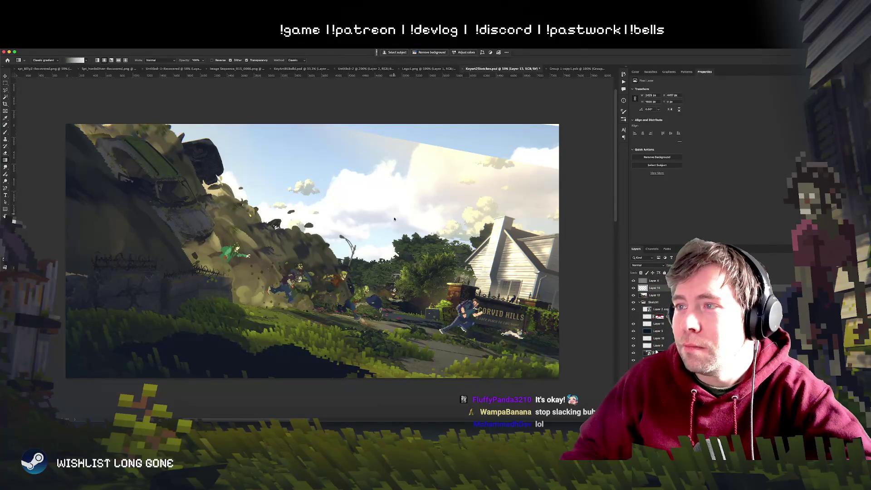
{"action": "key", "text": "ctrl+z"}
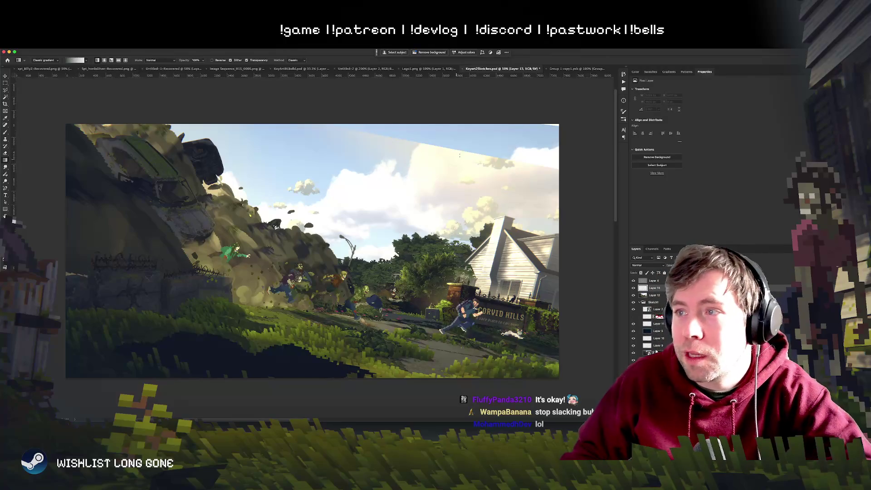
{"action": "left_click_drag", "start_coordinate": [462, 155], "coordinate": [438, 250]}
{"action": "key", "text": "ctrl+z"}
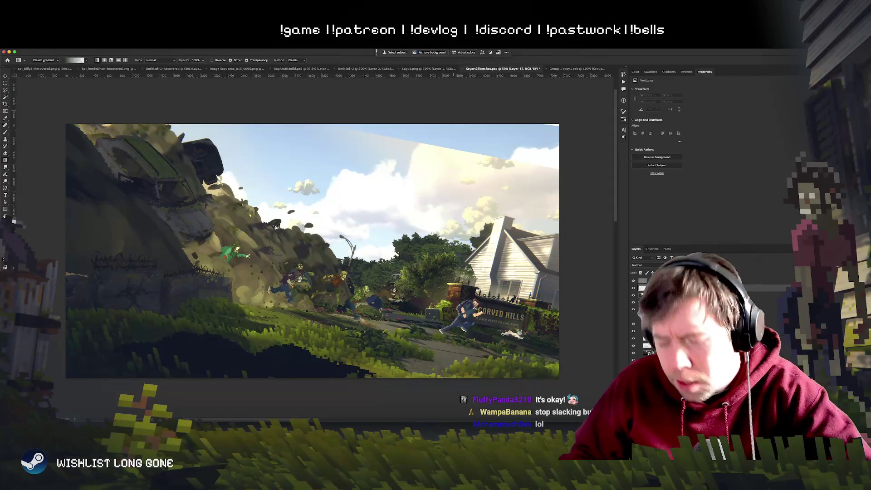
{"action": "left_click_drag", "start_coordinate": [462, 154], "coordinate": [442, 228]}
{"action": "key", "text": "ctrl+z"}
{"action": "left_click_drag", "start_coordinate": [478, 156], "coordinate": [455, 241]}
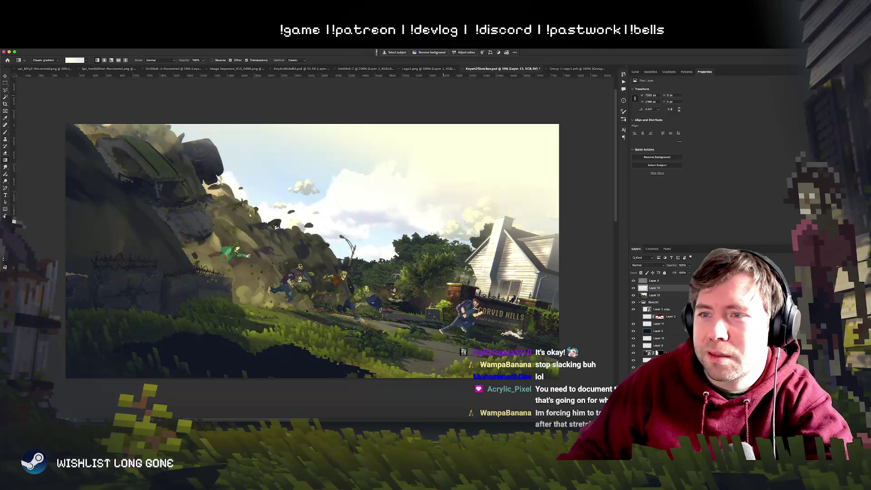
{"action": "scroll", "coordinate": [75, 171], "scroll_direction": "down", "scroll_amount": 3}
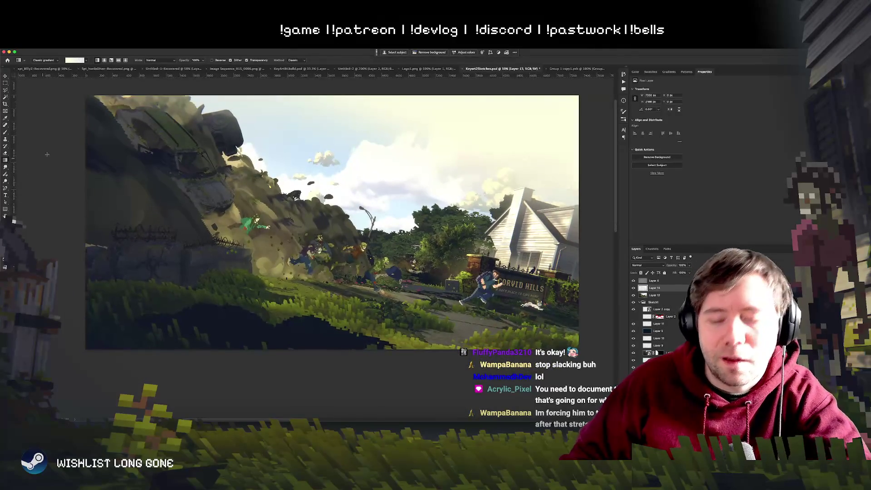
Switch to a dark gradient colour, darken the lower-left grass, and test dark gradients on a new layer
{"action": "key", "text": "x"}
{"action": "key", "text": "x"}
{"action": "key", "text": "x"}
{"action": "mouse_move", "coordinate": [184, 343]}
{"action": "left_mouse_down"}
{"action": "mouse_move", "coordinate": [213, 275]}
{"action": "mouse_move", "coordinate": [233, 283]}
{"action": "mouse_move", "coordinate": [236, 318]}
{"action": "left_mouse_up"}
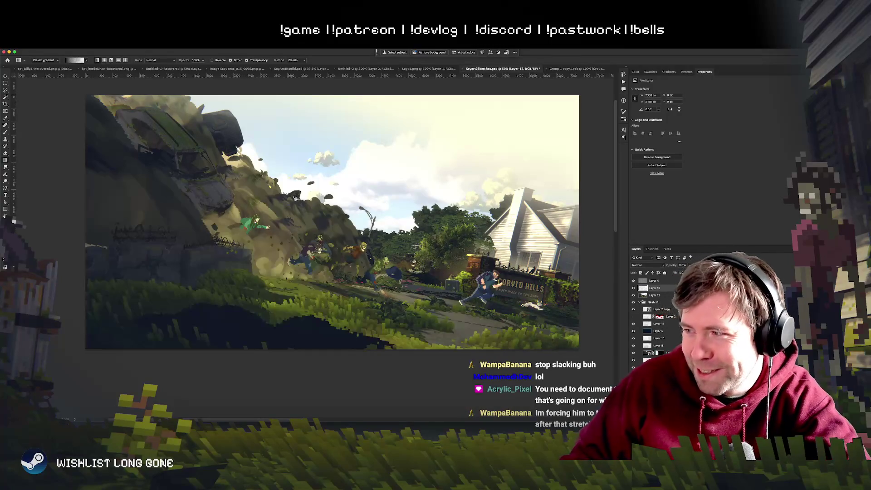
{"action": "key", "text": "alt+shift+super+n"}
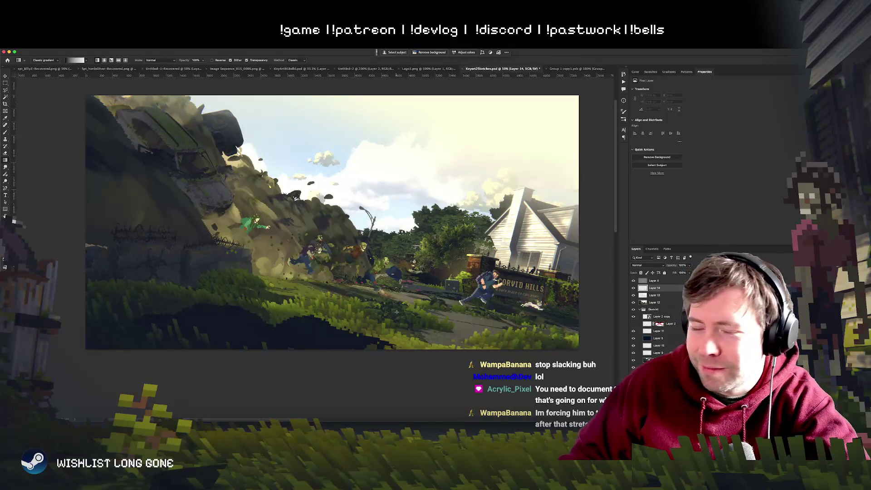
{"action": "left_click_drag", "start_coordinate": [190, 314], "coordinate": [211, 258]}
{"action": "key", "text": "super+z"}
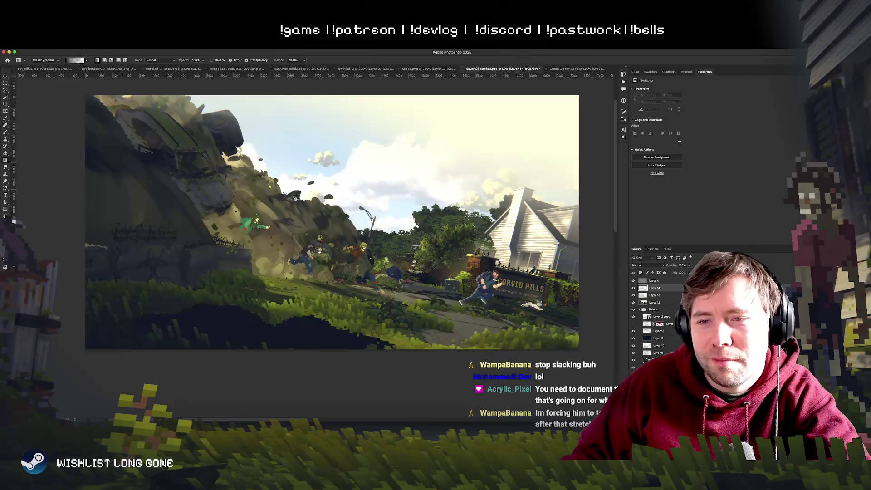
{"action": "left_click_drag", "start_coordinate": [140, 273], "coordinate": [124, 301]}
{"action": "key", "text": "super+z"}
Darken the bottom of the scene with a dark gradient reaching about mid-height
{"action": "left_click_drag", "start_coordinate": [96, 331], "coordinate": [123, 301]}
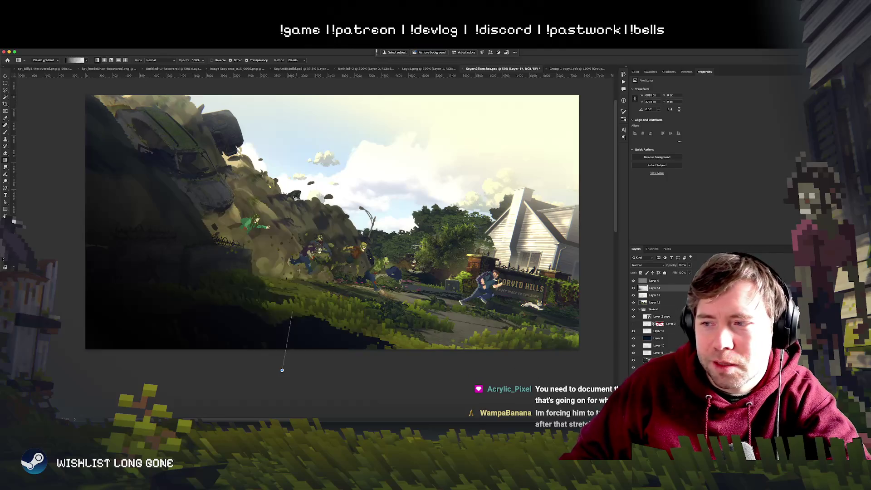
{"action": "left_click_drag", "start_coordinate": [281, 366], "coordinate": [324, 286]}
{"action": "key", "text": "super+z"}
{"action": "left_click_drag", "start_coordinate": [345, 363], "coordinate": [369, 253]}
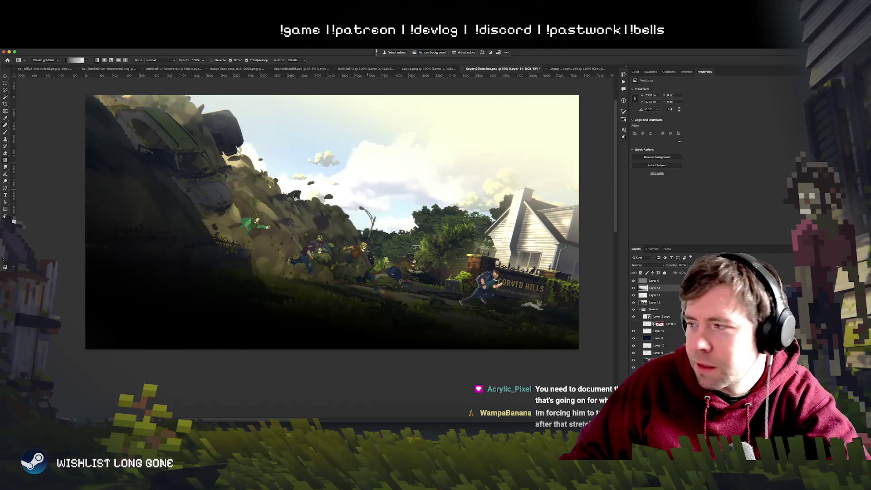
{"action": "left_click_drag", "start_coordinate": [78, 249], "coordinate": [159, 247]}
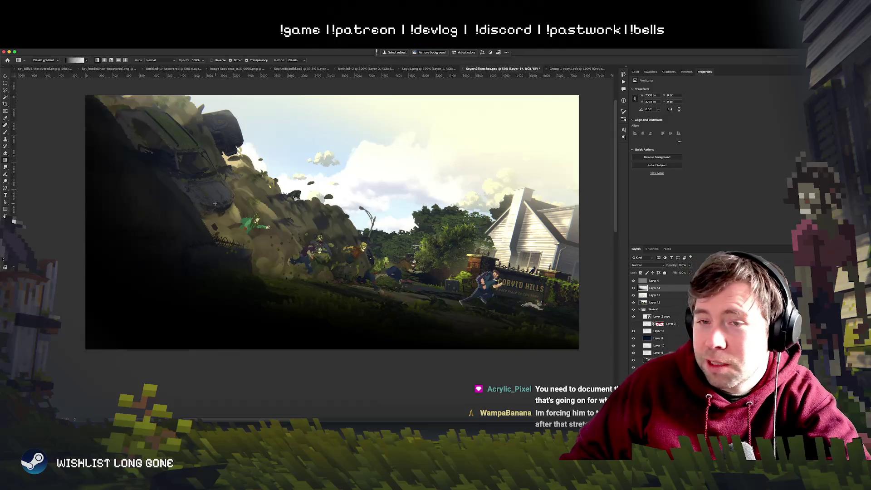
{"action": "key", "text": "super+z"}
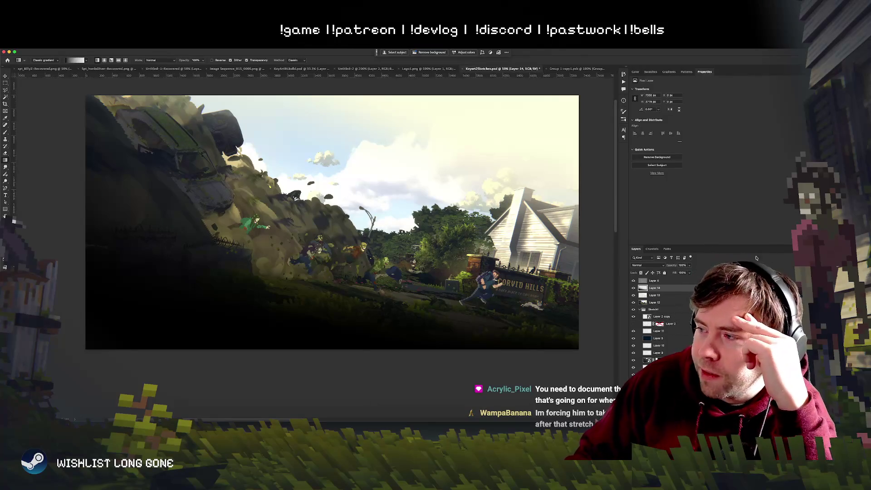
Lower the dark gradient layer to about 71% opacity and bring up Hue/Saturation
{"action": "left_click_drag", "start_coordinate": [678, 273], "coordinate": [682, 272]}
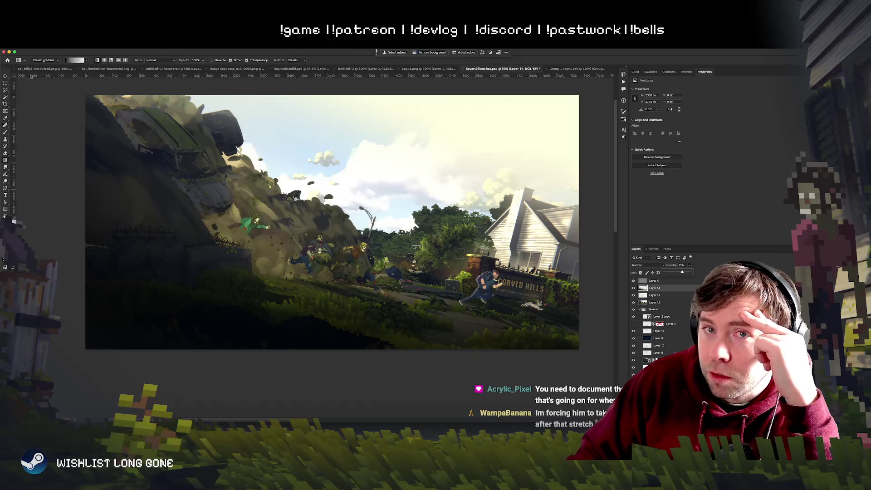
{"action": "key", "text": "v"}
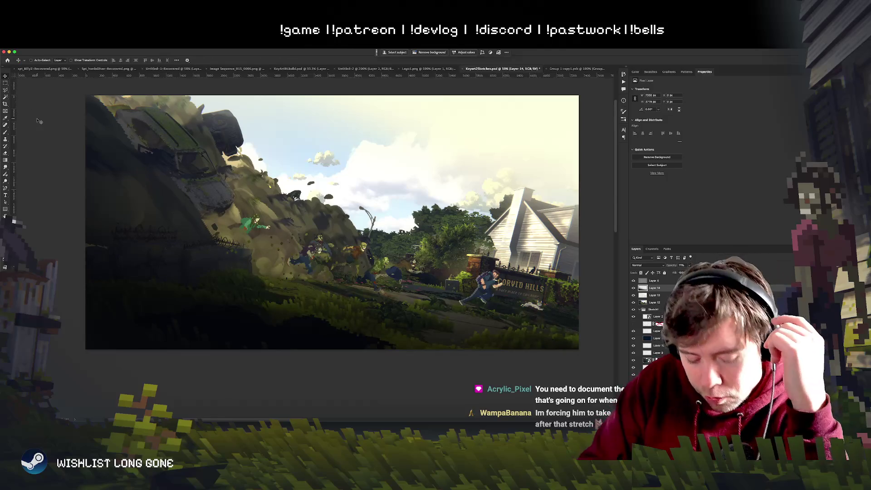
{"action": "key", "text": "ctrl+u"}
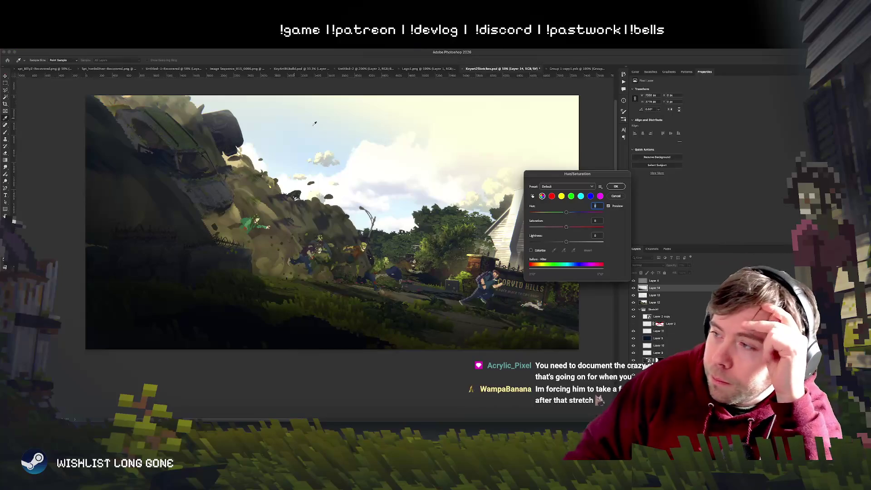
Adjust the Blues range to Hue 23, Saturation 22, Lightness -10 and apply it
{"action": "mouse_move", "coordinate": [577, 243]}
{"action": "left_mouse_down"}
{"action": "mouse_move", "coordinate": [593, 242]}
{"action": "mouse_move", "coordinate": [576, 241]}
{"action": "left_mouse_up"}
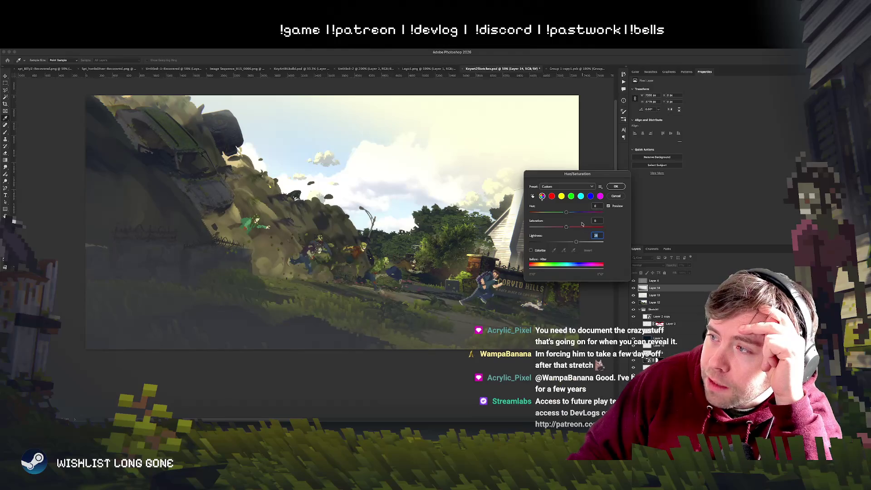
{"action": "left_click", "coordinate": [591, 196]}
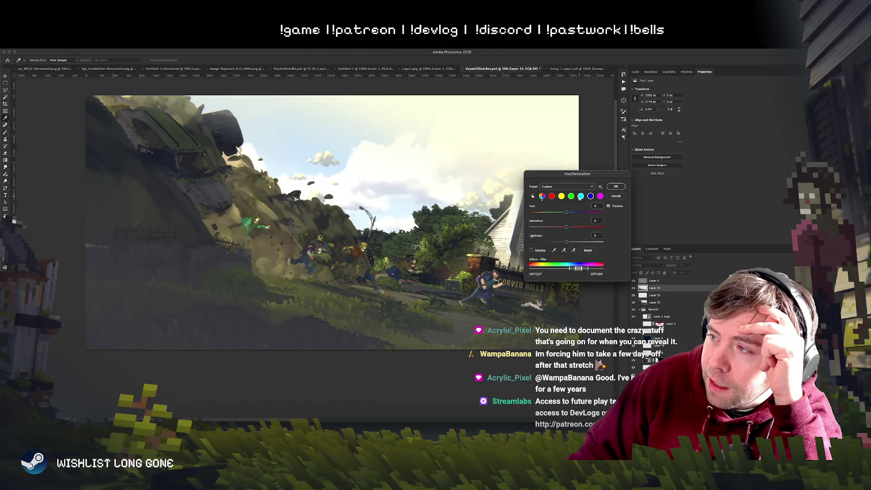
{"action": "mouse_move", "coordinate": [567, 227]}
{"action": "left_mouse_down"}
{"action": "mouse_move", "coordinate": [574, 227]}
{"action": "mouse_move", "coordinate": [554, 242]}
{"action": "mouse_move", "coordinate": [566, 242]}
{"action": "mouse_move", "coordinate": [547, 242]}
{"action": "mouse_move", "coordinate": [555, 242]}
{"action": "left_mouse_up"}
{"action": "left_click_drag", "start_coordinate": [566, 212], "coordinate": [571, 212]}
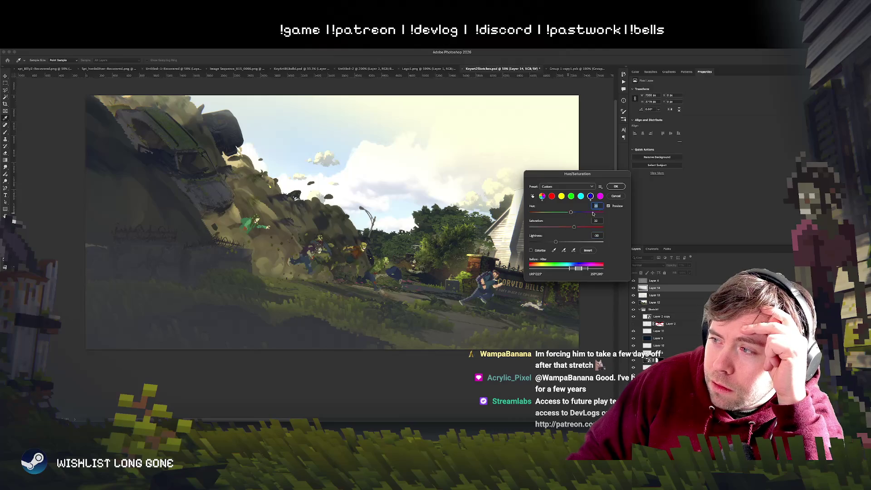
{"action": "left_click", "coordinate": [615, 198]}
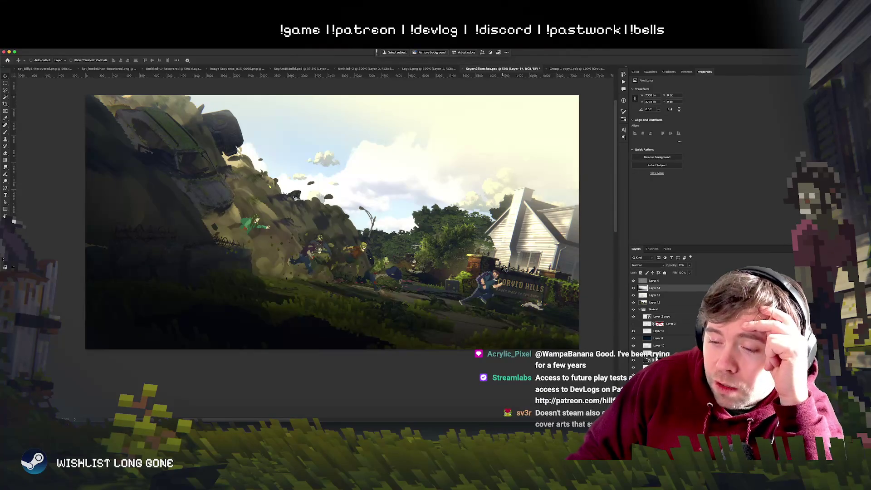